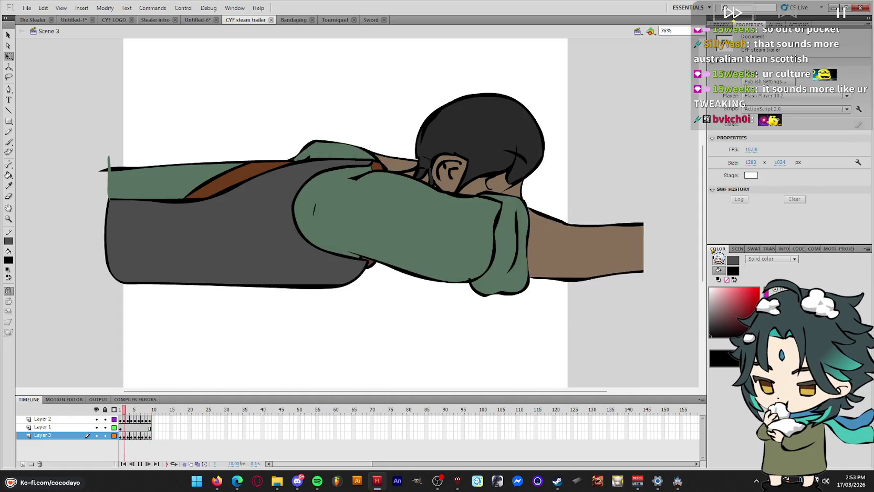
Step: Stop playback, go to frame 7 and delete the reaching hand
{"action": "key", "text": "Return"}
{"action": "key", "text": "period"}
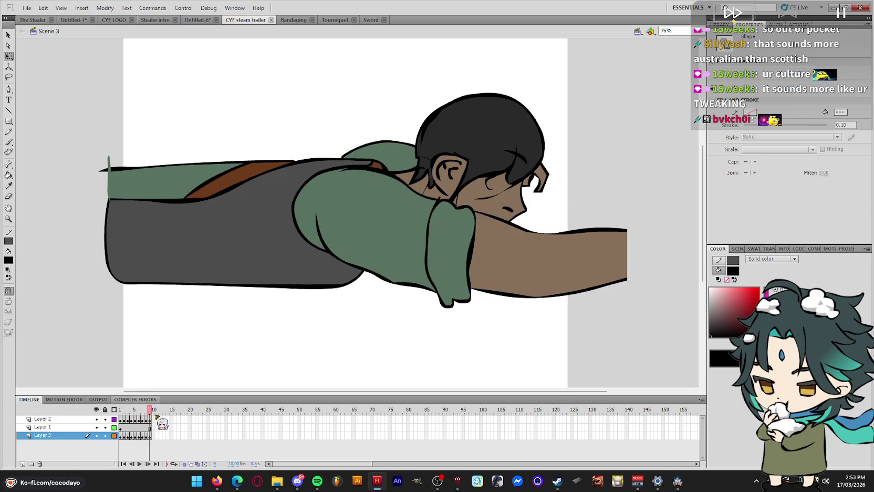
{"action": "key", "text": "comma"}
{"action": "key", "text": "comma"}
{"action": "key", "text": "period"}
{"action": "key", "text": "period"}
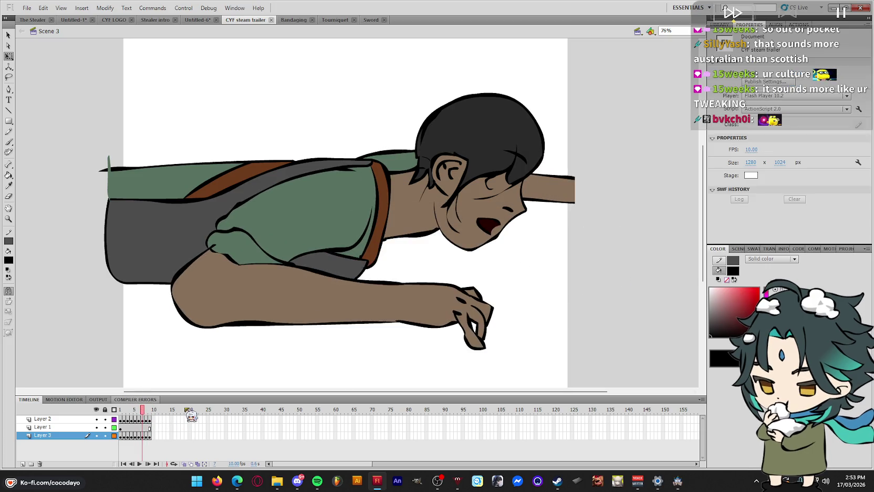
{"action": "left_click_drag", "start_coordinate": [412, 367], "coordinate": [411, 367]}
{"action": "key", "text": "Delete"}
Step: Turn on onion skin for nearby frames and redraw the hand with the Brush
{"action": "left_click", "coordinate": [185, 463]}
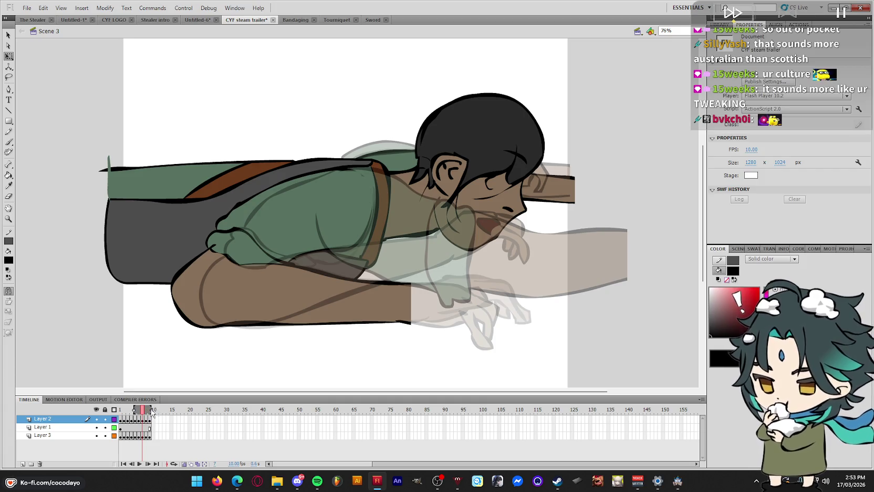
{"action": "left_click_drag", "start_coordinate": [143, 413], "coordinate": [135, 412]}
{"action": "key", "text": "b"}
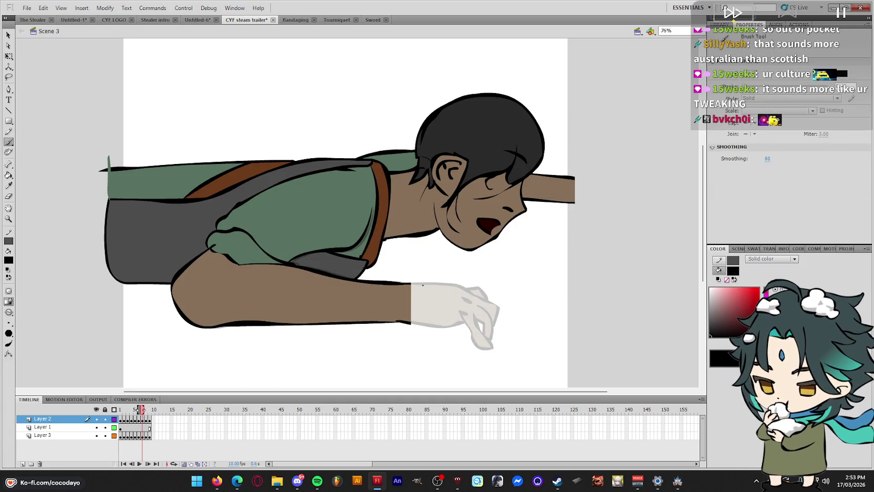
{"action": "mouse_move", "coordinate": [409, 284]}
{"action": "left_mouse_down"}
{"action": "mouse_move", "coordinate": [497, 307]}
{"action": "mouse_move", "coordinate": [490, 348]}
{"action": "left_mouse_up"}
{"action": "mouse_move", "coordinate": [462, 314]}
{"action": "left_mouse_down"}
{"action": "mouse_move", "coordinate": [476, 347]}
{"action": "mouse_move", "coordinate": [492, 327]}
{"action": "left_mouse_up"}
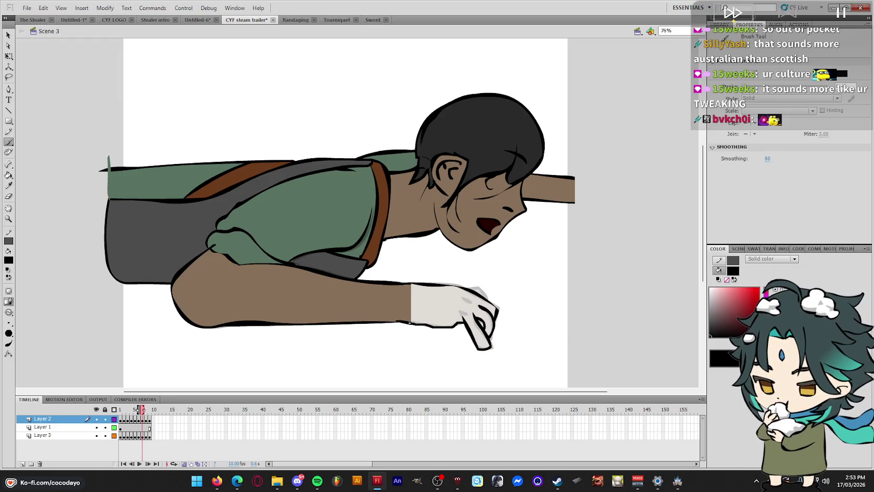
{"action": "left_click_drag", "start_coordinate": [461, 307], "coordinate": [468, 314]}
Step: Sample the arm's brown with the Eyedropper and fill the new hand with it
{"action": "key", "text": "i"}
{"action": "left_click", "coordinate": [375, 302]}
{"action": "left_click", "coordinate": [423, 312]}
{"action": "key", "text": "q"}
{"action": "left_click_drag", "start_coordinate": [412, 327], "coordinate": [416, 329]}
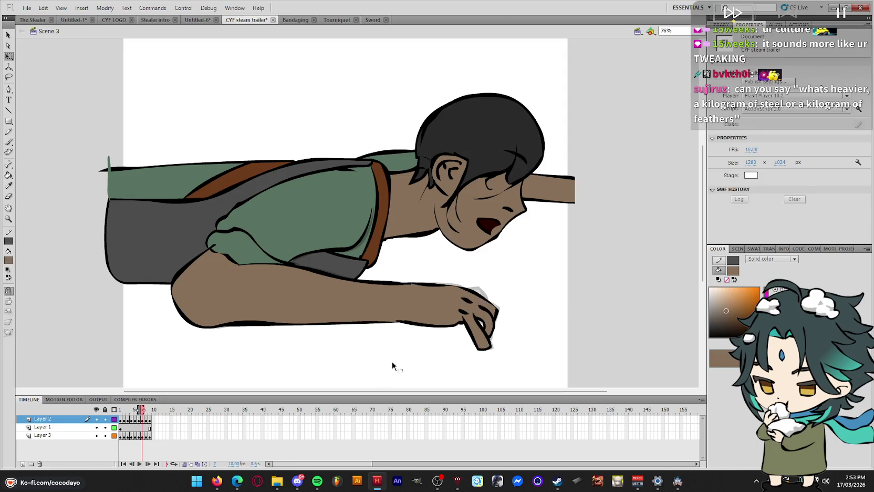
Step: Play the animation and step around frame 7 to check the new hand
{"action": "key", "text": "Return"}
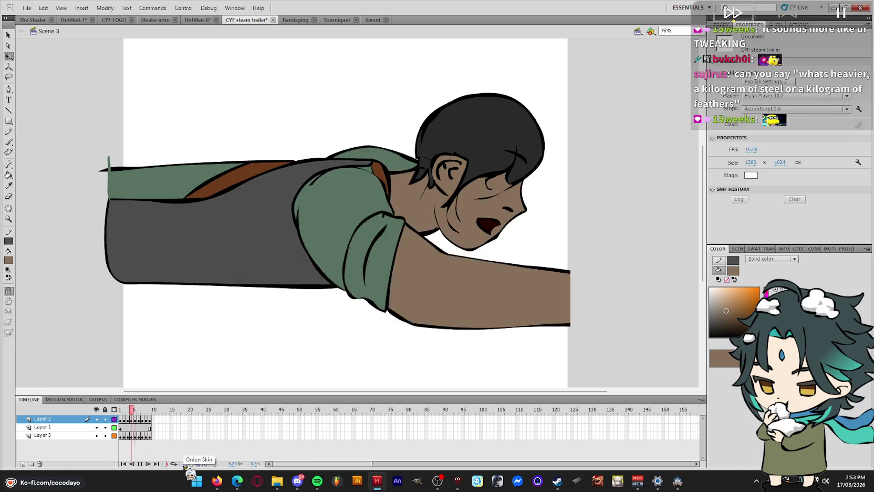
{"action": "key", "text": "Return"}
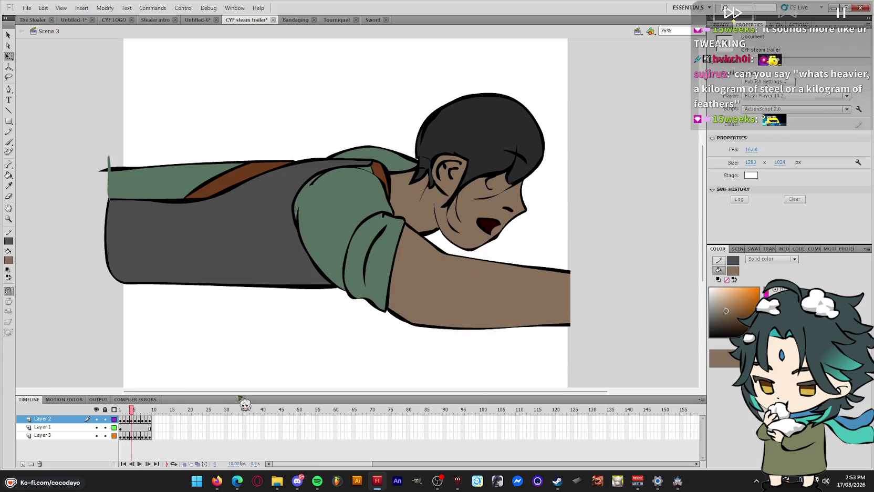
{"action": "key", "text": "period"}
{"action": "key", "text": "period"}
{"action": "key", "text": "period"}
{"action": "key", "text": "comma"}
{"action": "key", "text": "period"}
{"action": "key", "text": "comma"}
{"action": "key", "text": "period"}
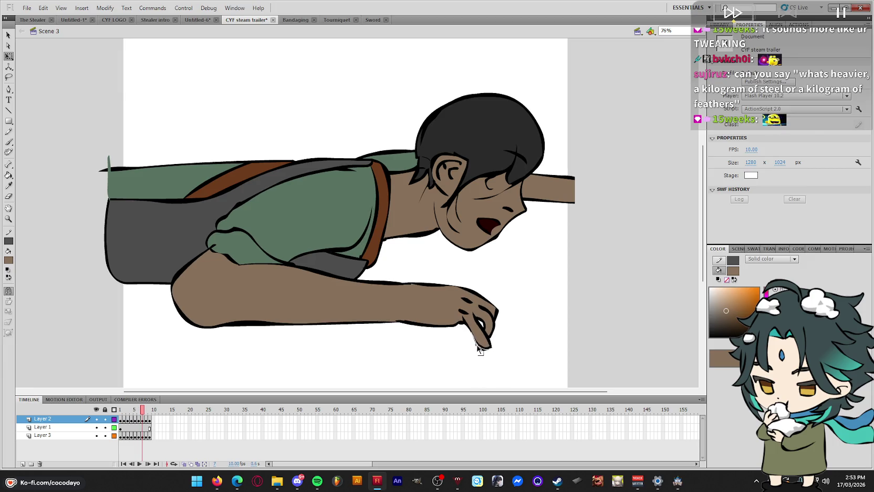
{"action": "key", "text": "Return"}
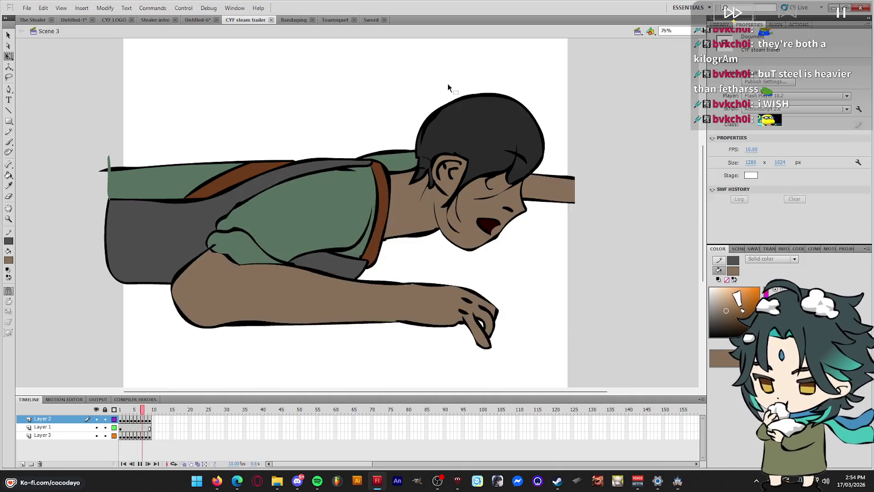
{"action": "key", "text": "Return"}
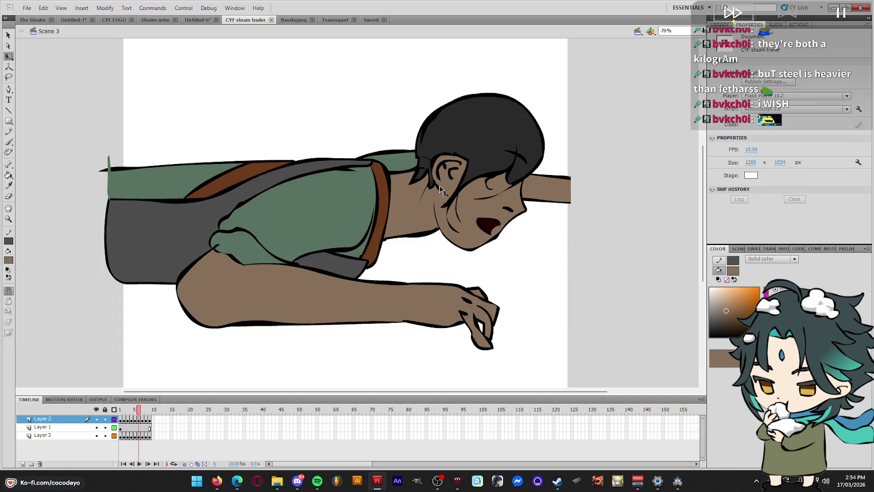
Step: Select the head artwork on Layer 1 and zoom in on the ear
{"action": "left_click", "coordinate": [440, 189]}
{"action": "left_click", "coordinate": [596, 198]}
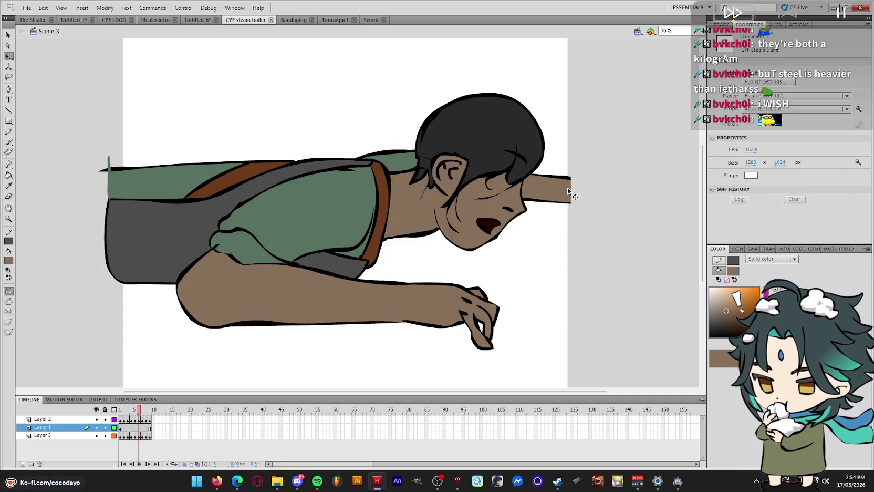
{"action": "left_click", "coordinate": [443, 190]}
{"action": "left_click", "coordinate": [599, 231]}
{"action": "key", "text": "i"}
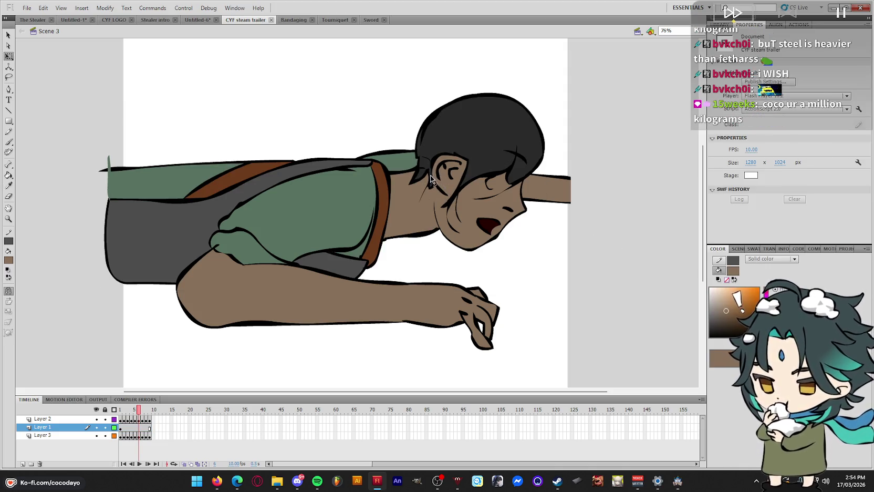
{"action": "key", "text": "n"}
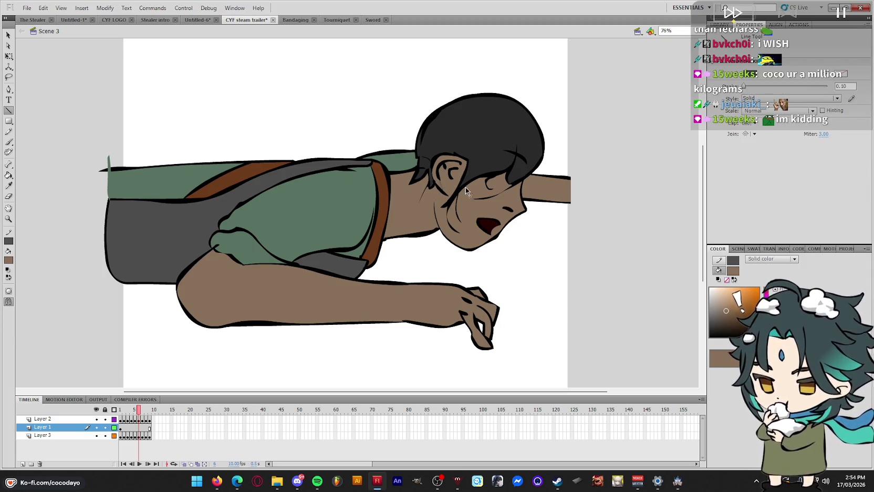
{"action": "key", "text": "ctrl+equal"}
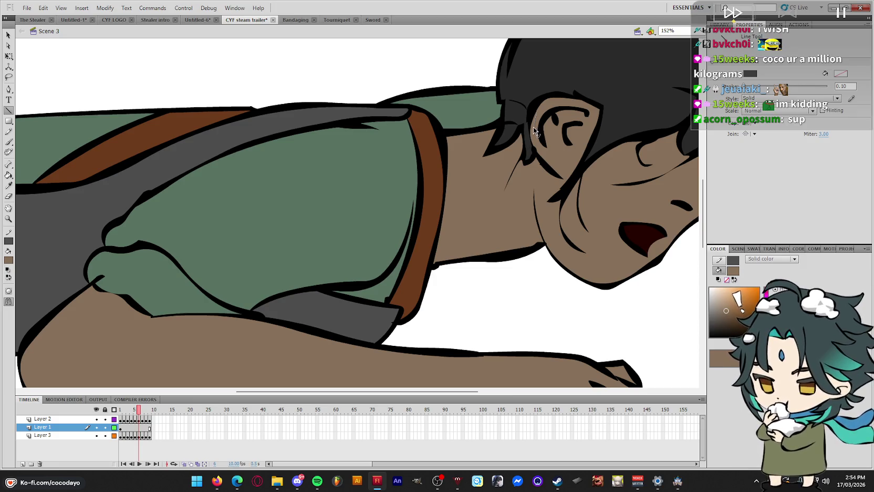
Step: Draw a line along the ear's edge, then undo it
{"action": "left_click_drag", "start_coordinate": [533, 128], "coordinate": [545, 160]}
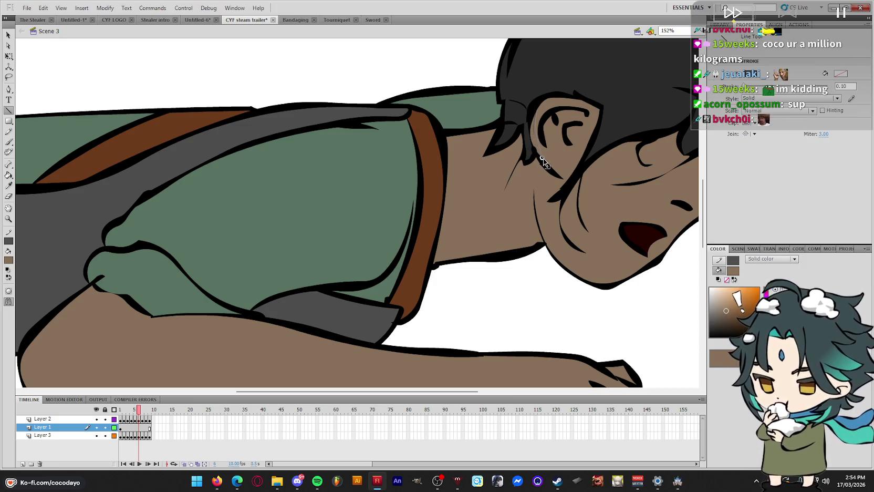
{"action": "mouse_move", "coordinate": [537, 148]}
{"action": "left_mouse_down"}
{"action": "mouse_move", "coordinate": [545, 163]}
{"action": "mouse_move", "coordinate": [549, 154]}
{"action": "left_mouse_up"}
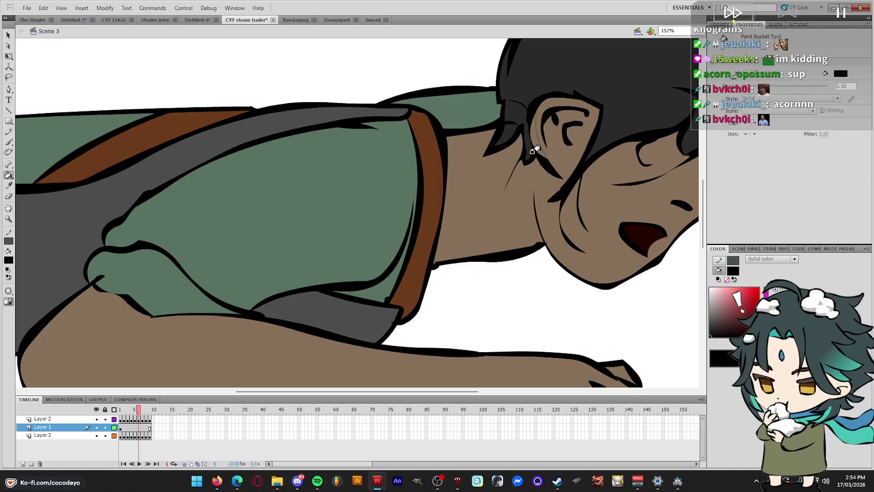
{"action": "key", "text": "q"}
{"action": "left_click", "coordinate": [541, 147]}
{"action": "key", "text": "Escape"}
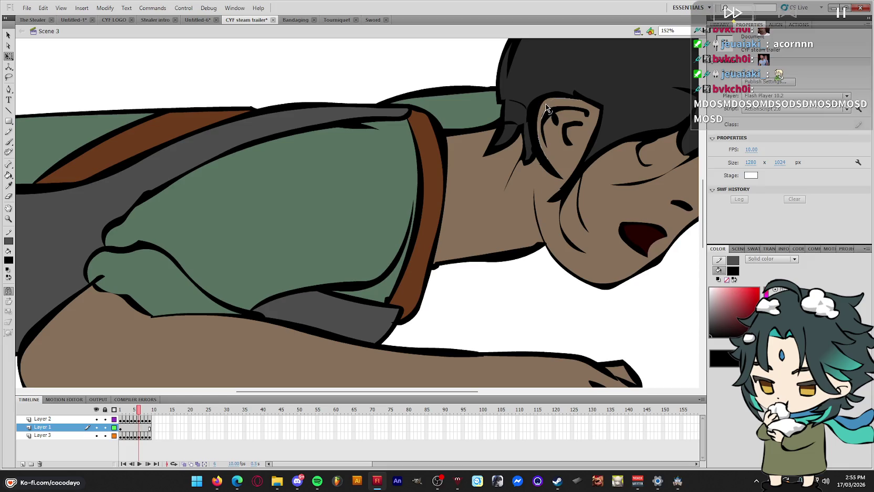
{"action": "key", "text": "ctrl+z"}
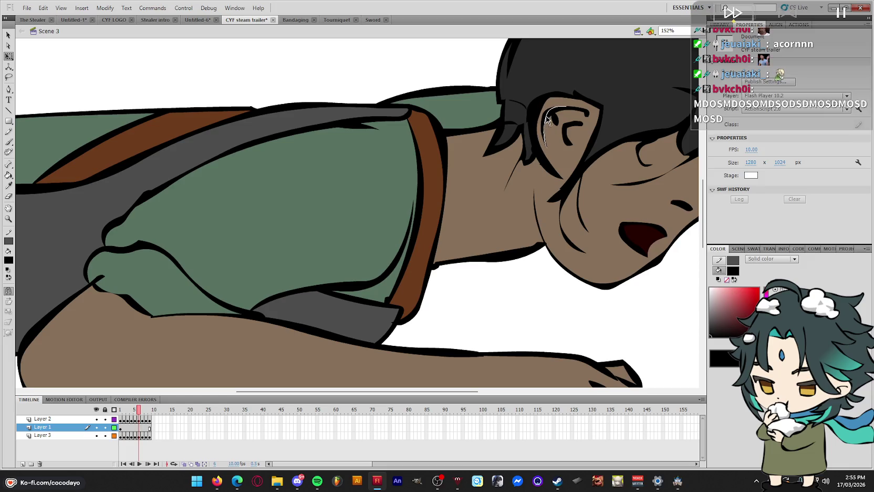
{"action": "key", "text": "ctrl+z"}
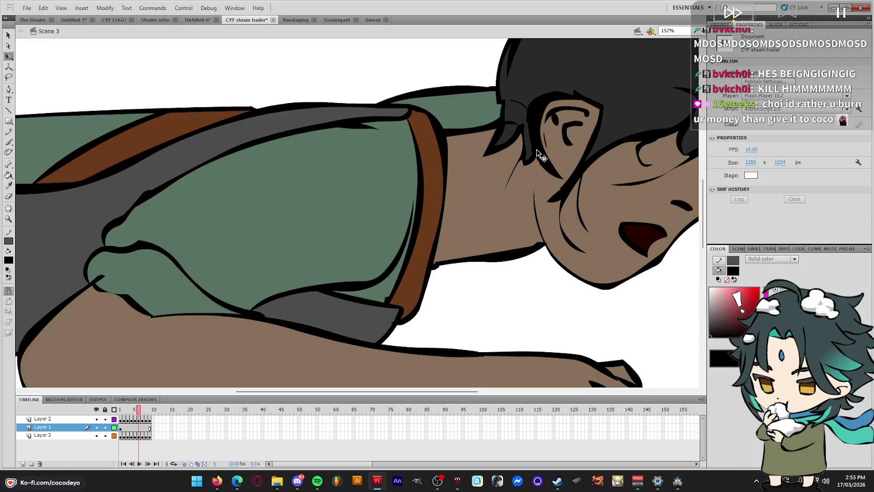
Step: Draw lines beside the ear that close off the inner ear shape
{"action": "key", "text": "n"}
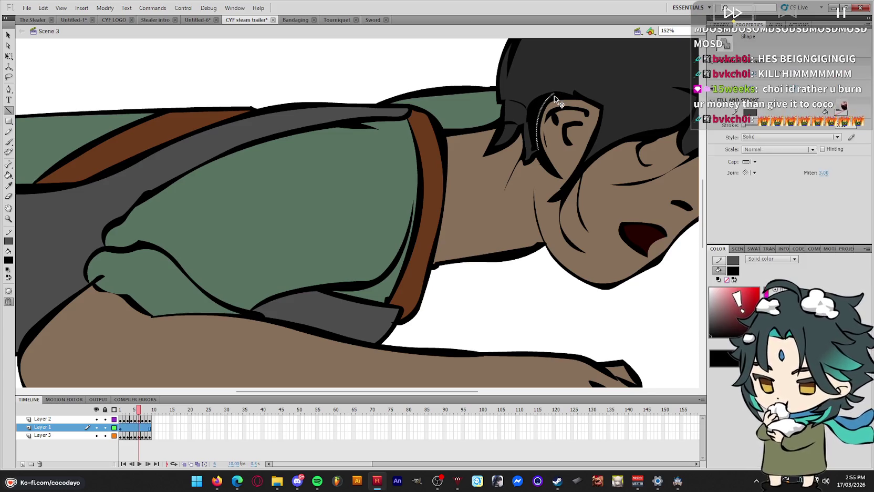
{"action": "left_click_drag", "start_coordinate": [555, 95], "coordinate": [556, 92]}
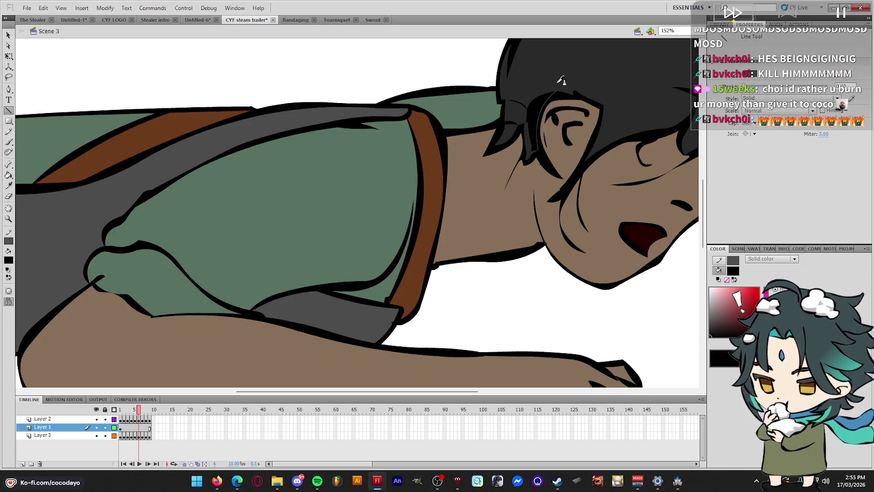
{"action": "key", "text": "e"}
{"action": "key", "text": "q"}
{"action": "key", "text": "ctrl+a"}
{"action": "key", "text": "ctrl+shift+a"}
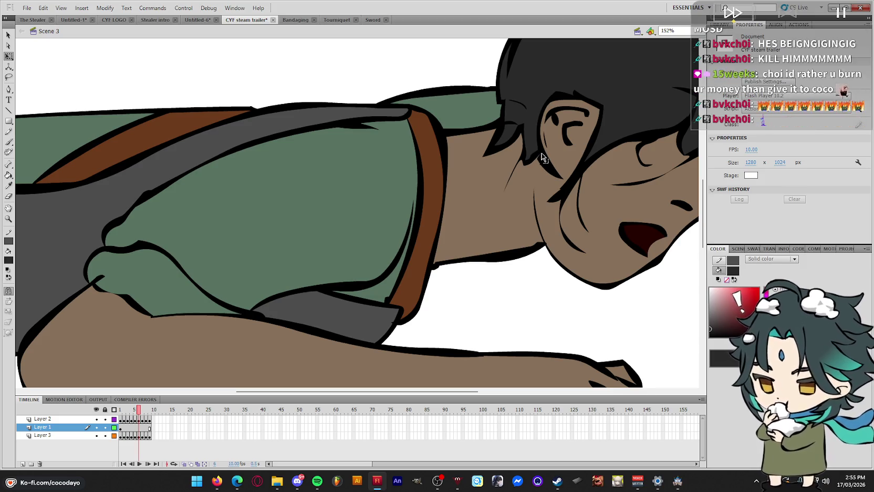
{"action": "key", "text": "n"}
{"action": "left_click_drag", "start_coordinate": [541, 153], "coordinate": [560, 177]}
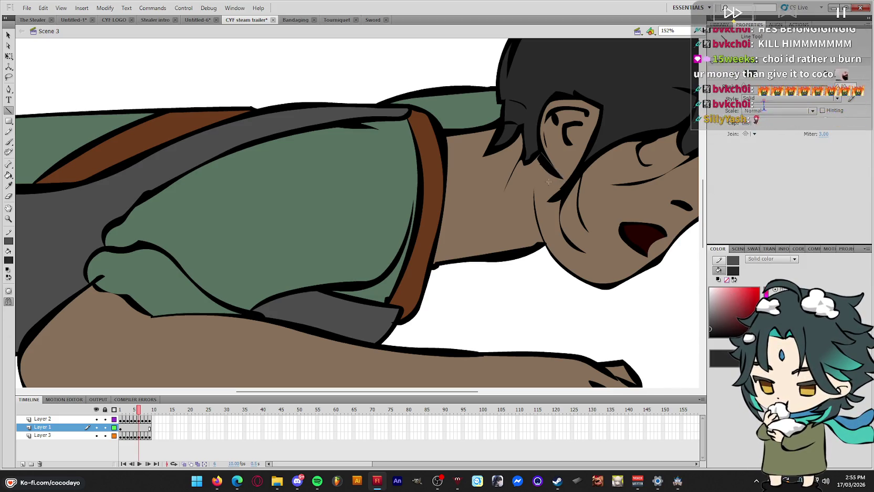
Step: Tidy the inner ear lines and sample black from the ear outline
{"action": "key", "text": "i"}
{"action": "left_click", "coordinate": [541, 171]}
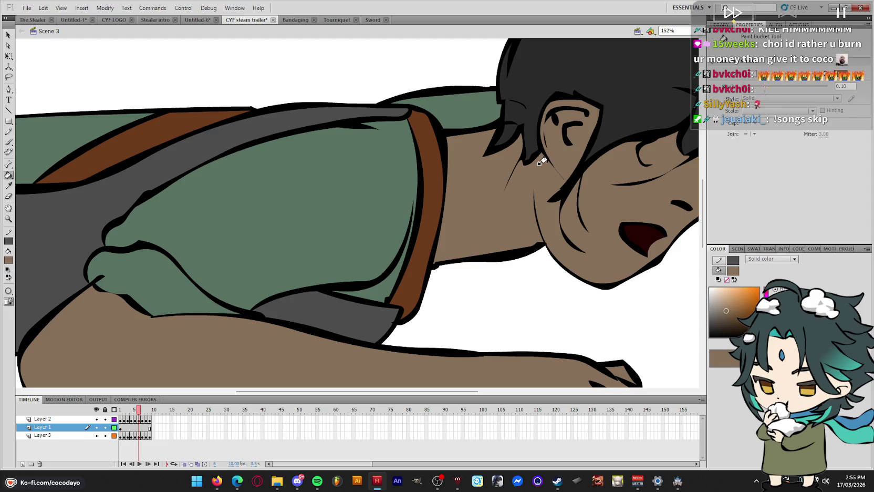
{"action": "key", "text": "e"}
{"action": "left_click", "coordinate": [557, 173]}
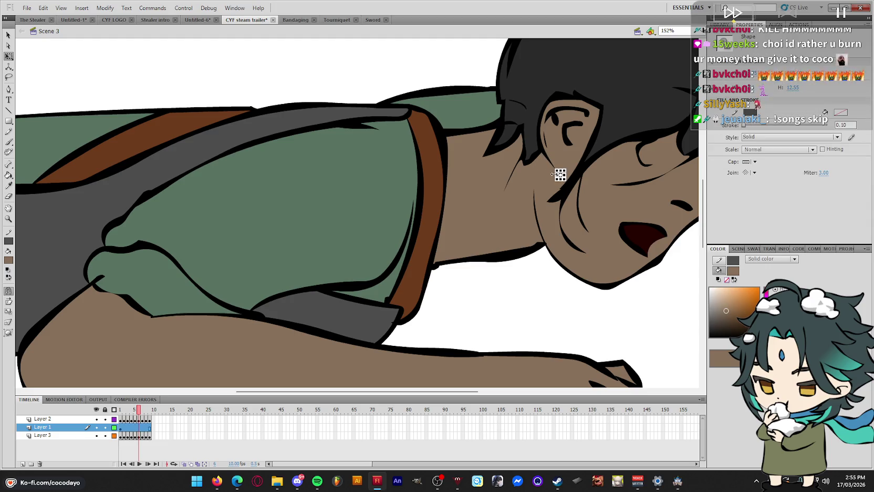
{"action": "key", "text": "ctrl+shift+a"}
{"action": "left_click_drag", "start_coordinate": [556, 170], "coordinate": [562, 173]}
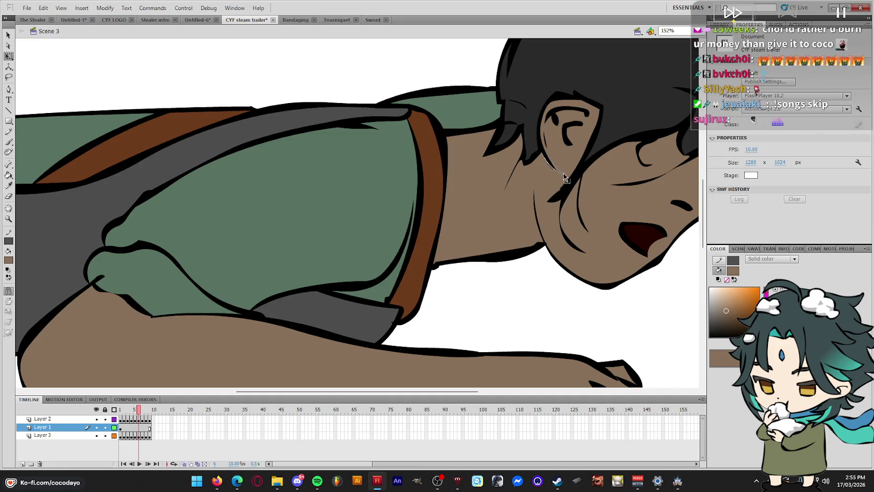
{"action": "key", "text": "k"}
{"action": "left_click", "coordinate": [560, 142], "text": "alt"}
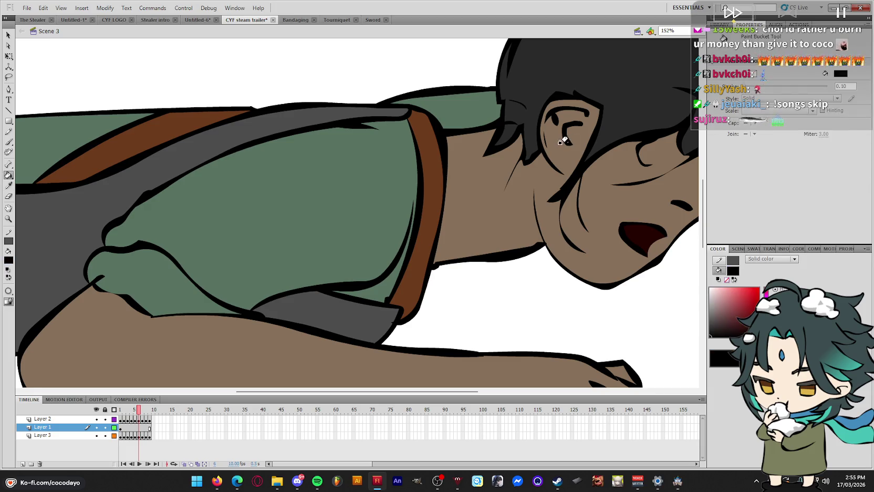
Step: Select the inner ear shape and darken its brown fill in the Color panel
{"action": "key", "text": "y"}
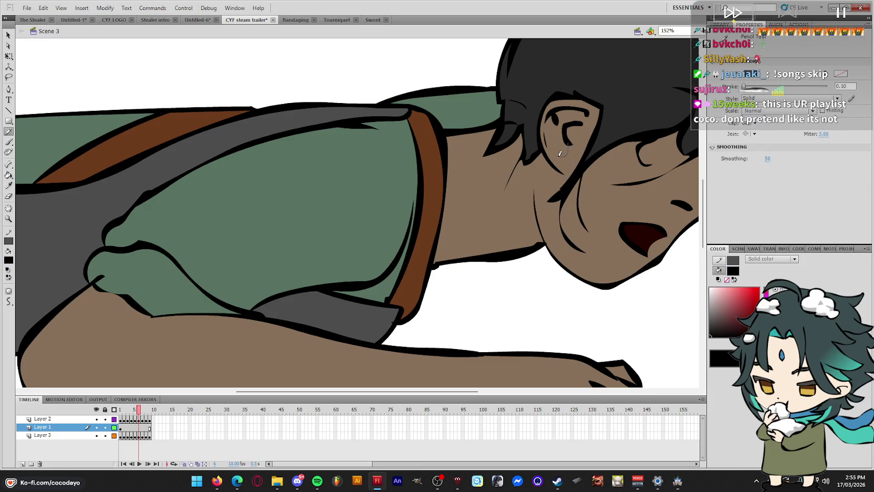
{"action": "key", "text": "q"}
{"action": "left_click", "coordinate": [575, 123]}
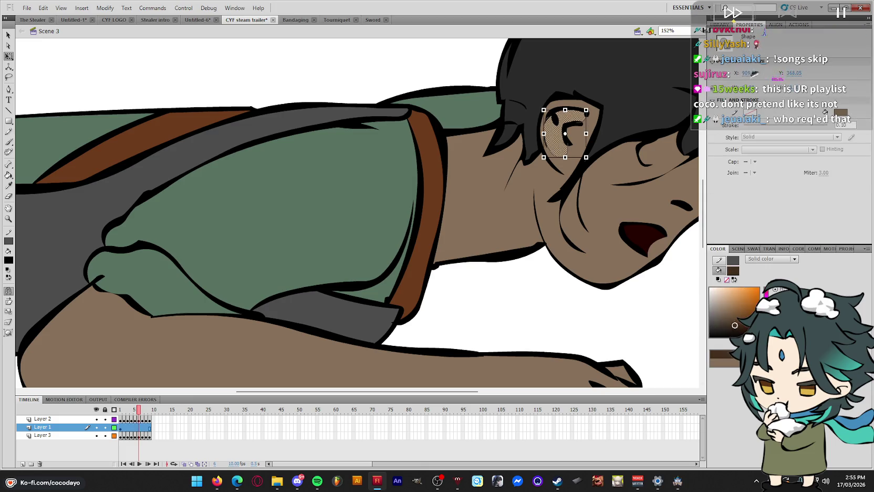
{"action": "left_click_drag", "start_coordinate": [735, 325], "coordinate": [737, 327]}
{"action": "key", "text": "ctrl+shift+a"}
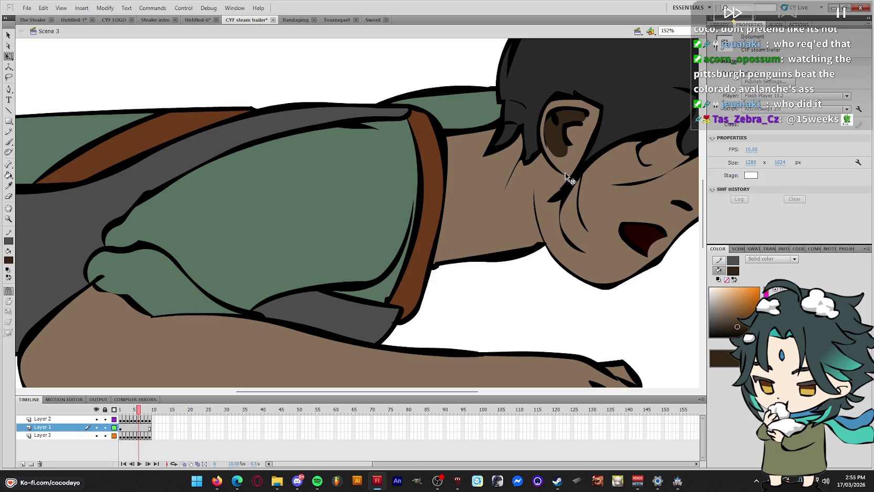
{"action": "left_click_drag", "start_coordinate": [565, 172], "coordinate": [562, 167]}
Step: Draw the closed eye's loop with Pencil lines across the face and cheek
{"action": "left_click_drag", "start_coordinate": [347, 392], "coordinate": [434, 391]}
{"action": "key", "text": "i"}
{"action": "key", "text": "y"}
{"action": "left_click_drag", "start_coordinate": [461, 164], "coordinate": [425, 152]}
{"action": "mouse_move", "coordinate": [340, 191]}
{"action": "left_mouse_down"}
{"action": "mouse_move", "coordinate": [344, 162]}
{"action": "mouse_move", "coordinate": [408, 146]}
{"action": "mouse_move", "coordinate": [439, 156]}
{"action": "left_mouse_up"}
{"action": "key", "text": "q"}
{"action": "left_click", "coordinate": [447, 168]}
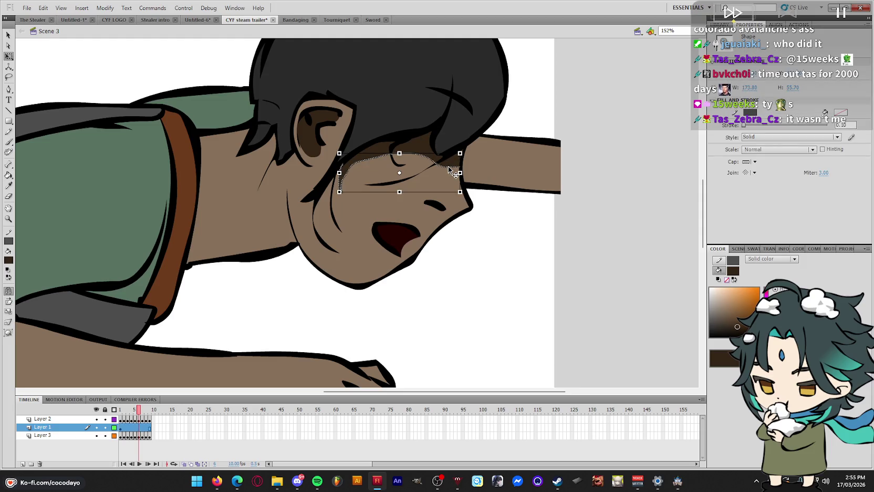
Step: Fill the eye loop dark brown, deselect, then zoom out and play the animation
{"action": "key", "text": "y"}
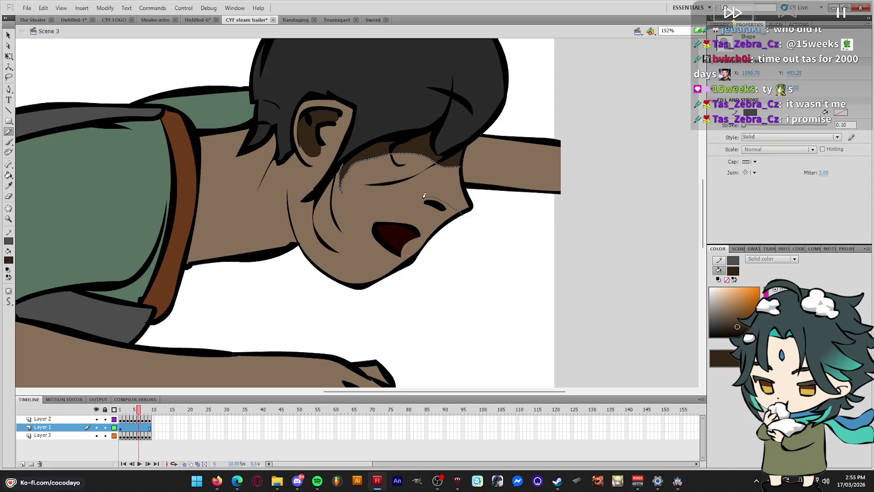
{"action": "key", "text": "q"}
{"action": "left_click", "coordinate": [455, 211]}
{"action": "key", "text": "Escape"}
{"action": "left_click", "coordinate": [446, 167]}
{"action": "key", "text": "Escape"}
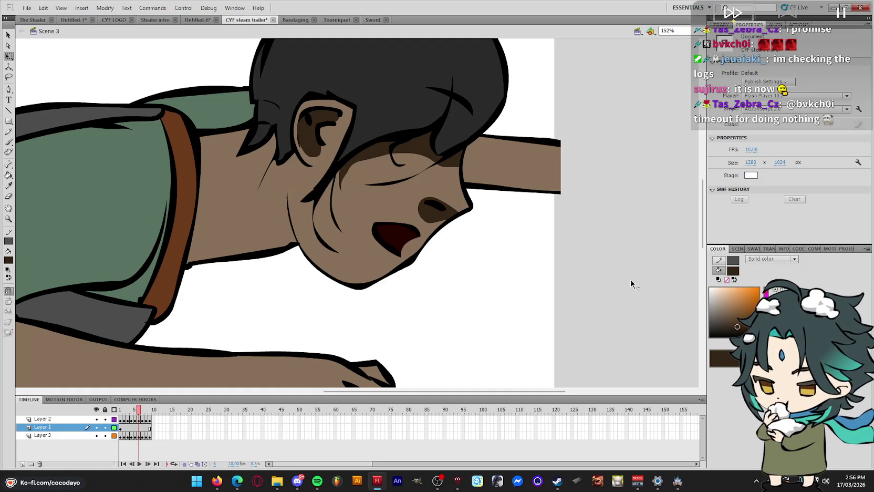
{"action": "key", "text": "ctrl+minus"}
{"action": "key", "text": "ctrl+minus"}
{"action": "key", "text": "Return"}
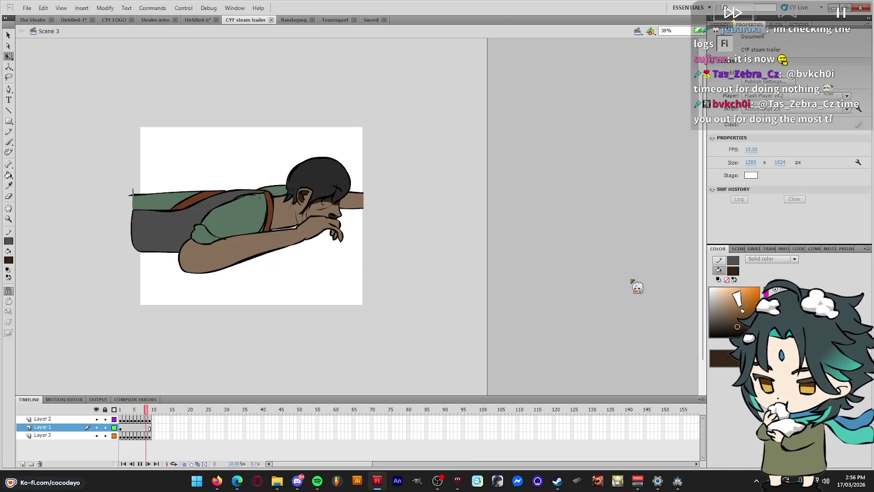
Step: Zoom in on the whole character and play the reaching animation through twice
{"action": "left_click", "coordinate": [120, 428]}
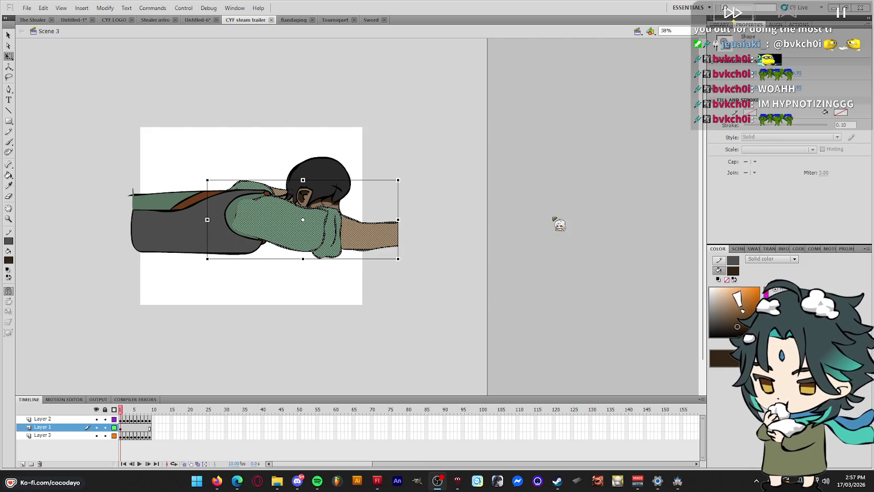
{"action": "left_click", "coordinate": [663, 221]}
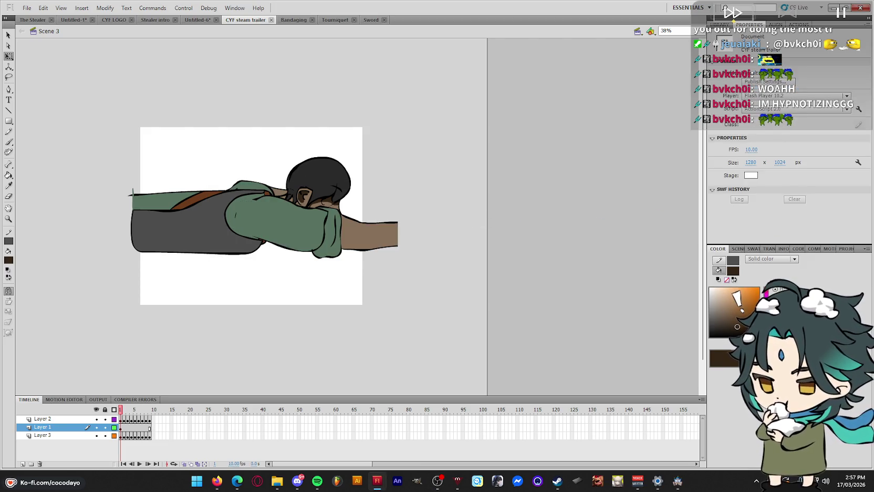
{"action": "key", "text": "alt+Tab"}
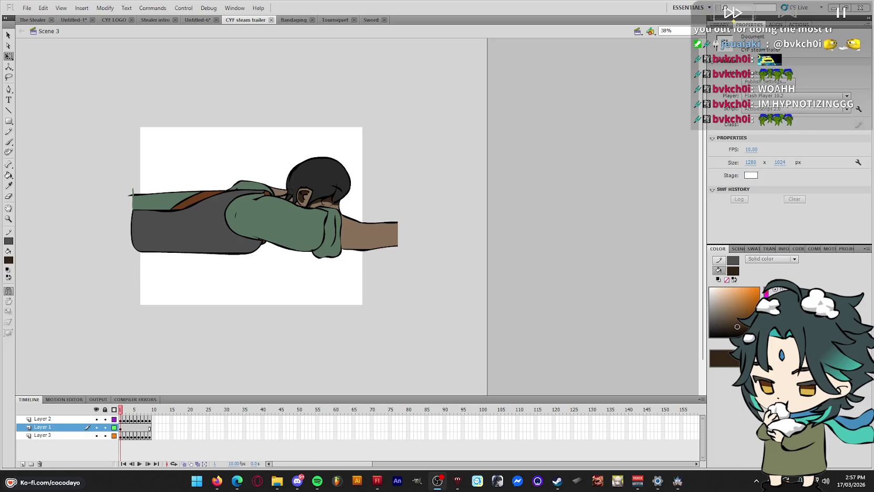
{"action": "left_click", "coordinate": [304, 333]}
{"action": "key", "text": "z"}
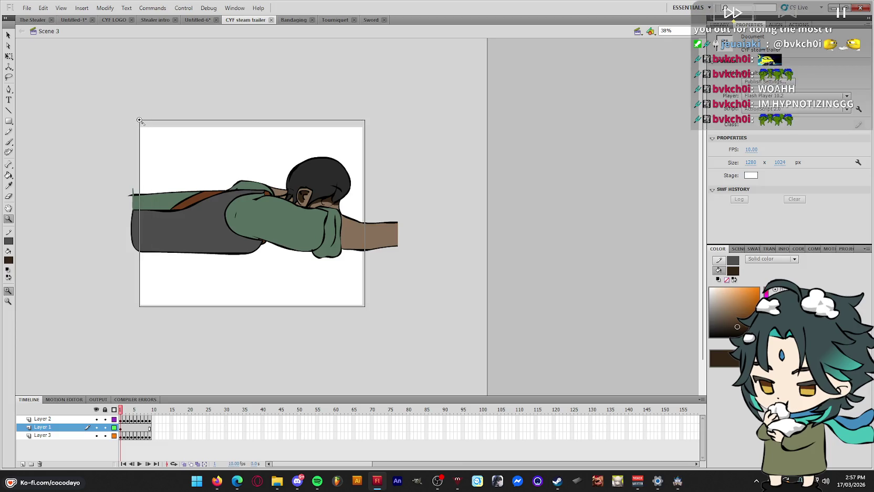
{"action": "left_click_drag", "start_coordinate": [366, 308], "coordinate": [138, 118]}
{"action": "key", "text": "Return"}
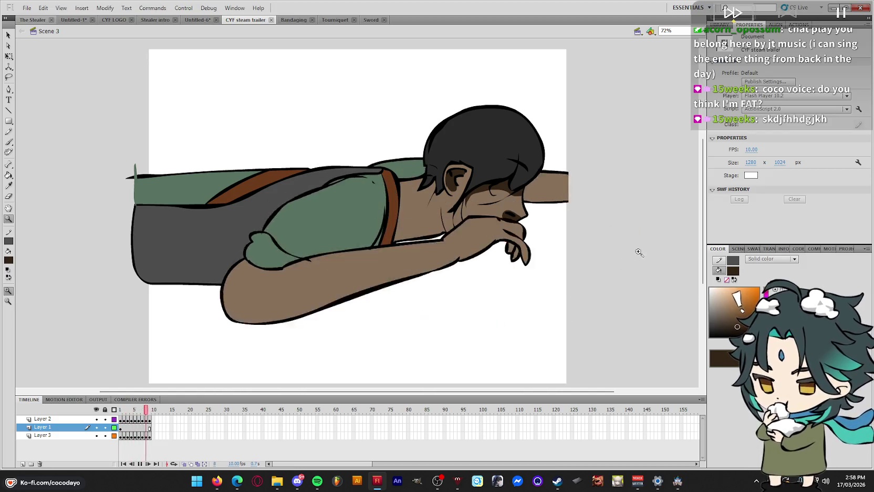
{"action": "key", "text": "q"}
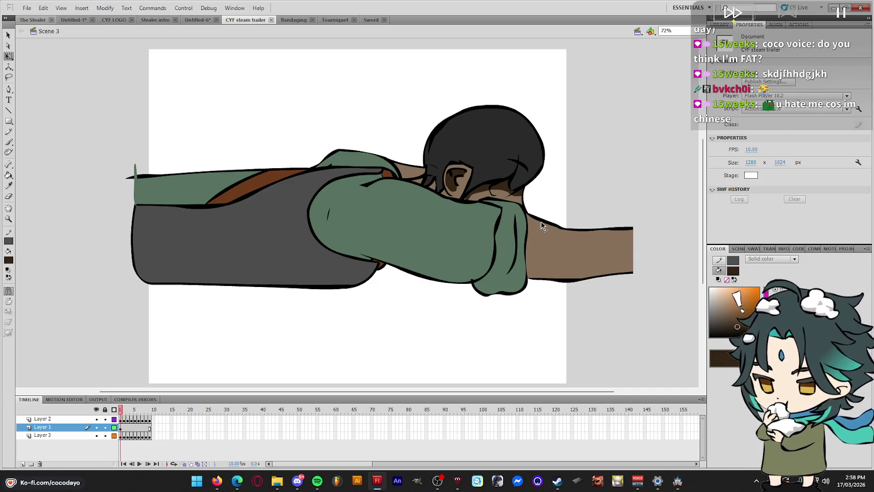
{"action": "key", "text": "Return"}
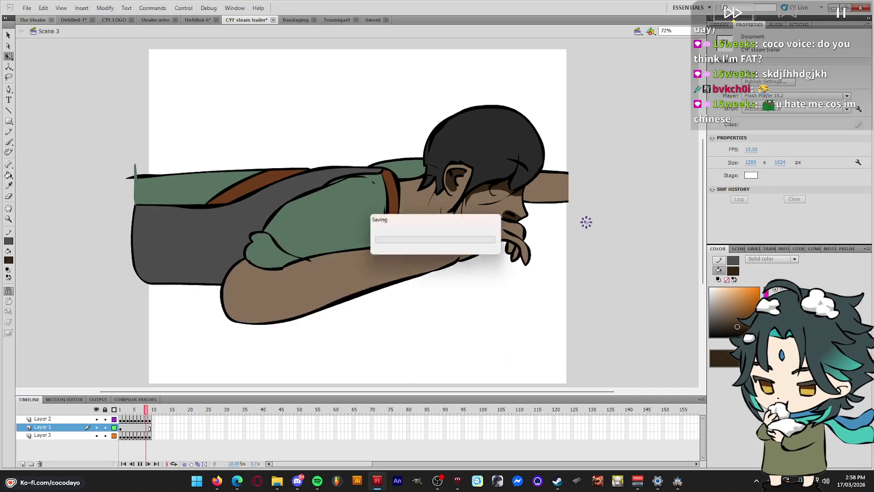
Step: Stop on frame 7, zoom into the face, and pencil a shadow boundary along the neck
{"action": "key", "text": "Return"}
{"action": "left_click", "coordinate": [416, 211]}
{"action": "key", "text": "ctrl+="}
{"action": "left_click", "coordinate": [328, 342]}
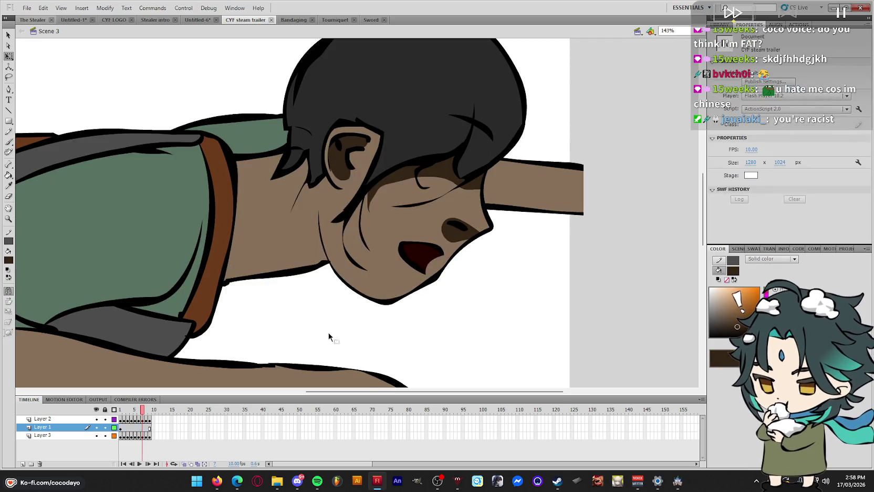
{"action": "key", "text": "y"}
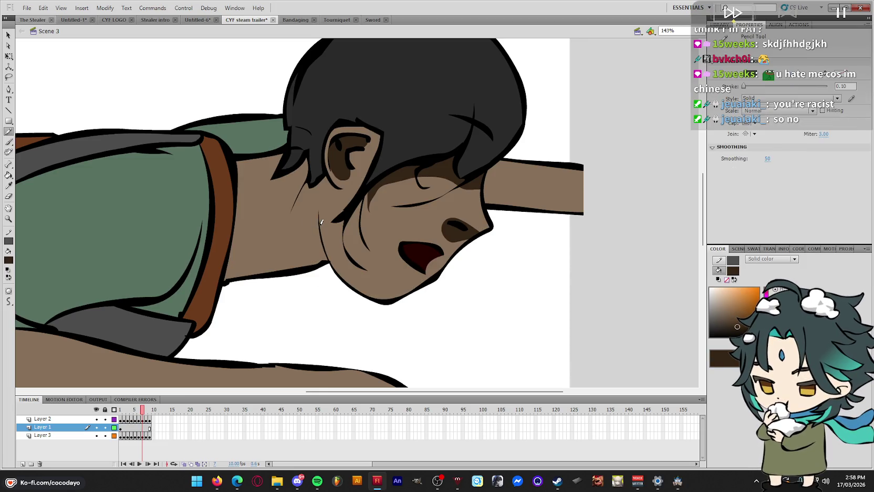
{"action": "left_click_drag", "start_coordinate": [310, 243], "coordinate": [274, 232]}
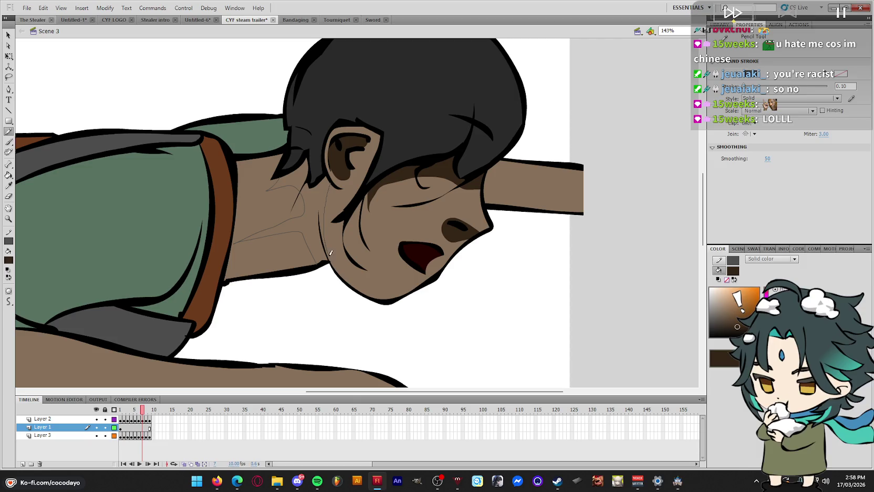
Step: Fill the neck shadow, delete the stray stroke, and save the file
{"action": "key", "text": "k"}
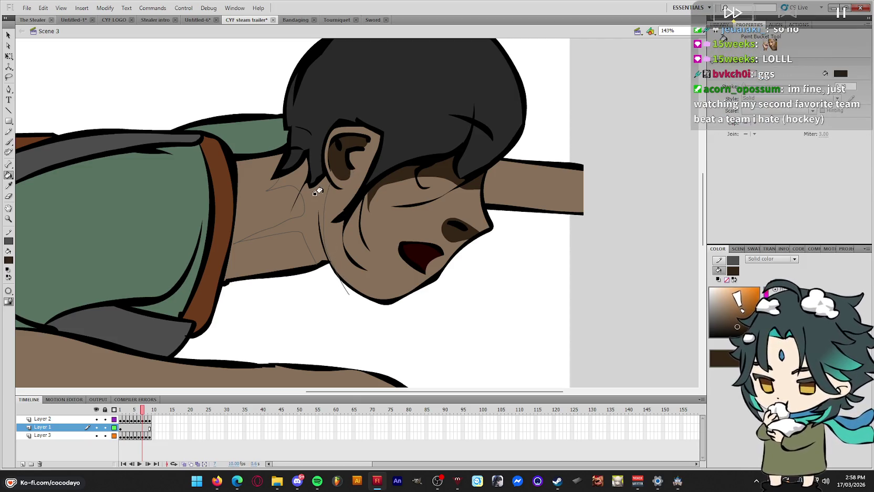
{"action": "left_click", "coordinate": [315, 202]}
{"action": "left_click", "coordinate": [290, 180]}
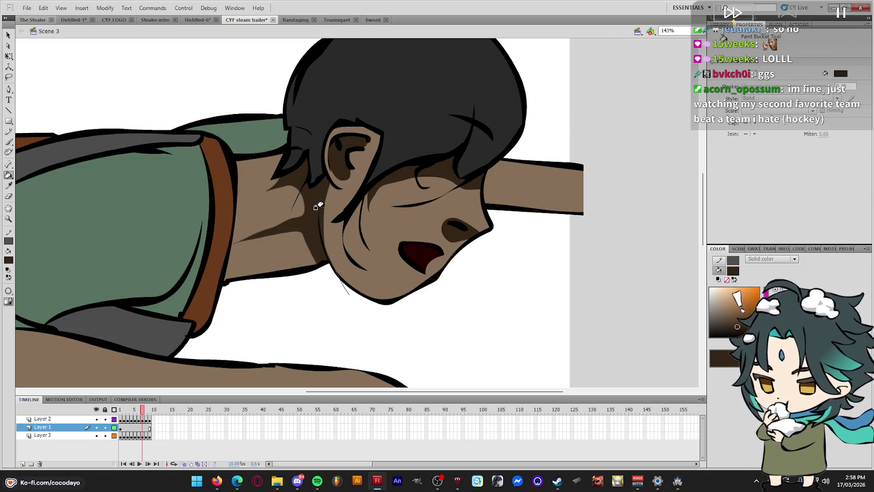
{"action": "key", "text": "y"}
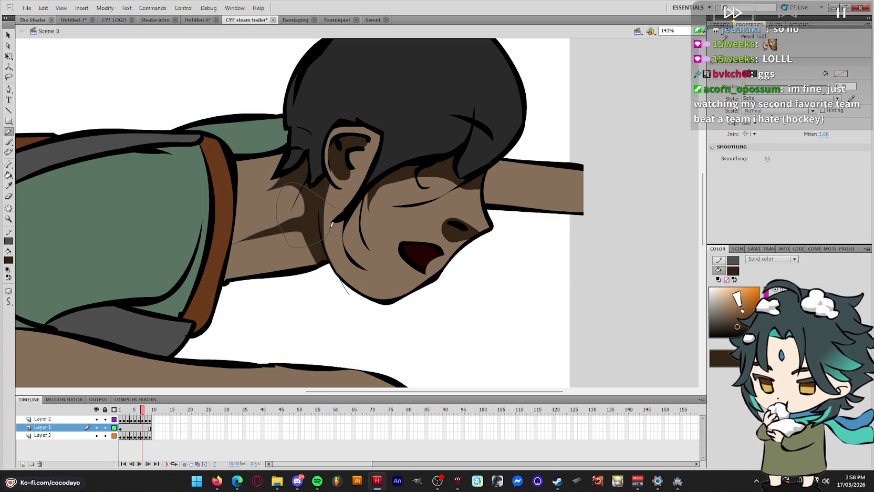
{"action": "key", "text": "q"}
{"action": "left_click", "coordinate": [325, 225]}
{"action": "key", "text": "Delete"}
{"action": "key", "text": "ctrl+s"}
{"action": "key", "text": "Return"}
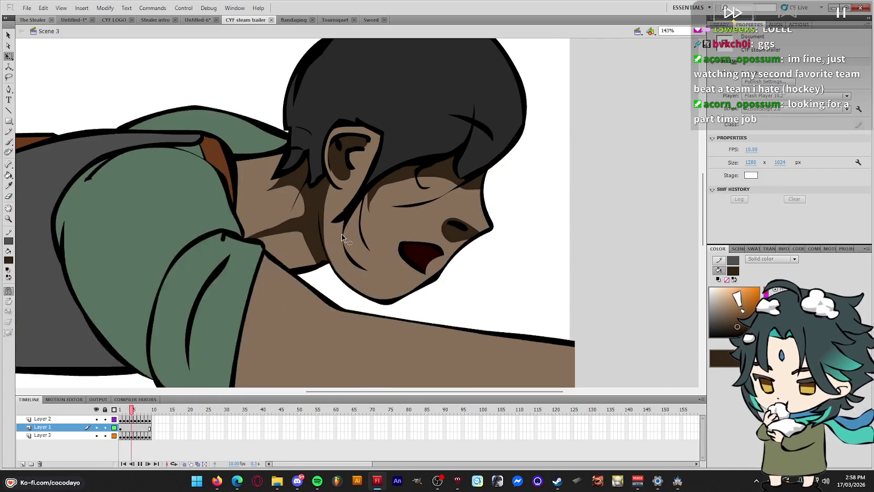
Step: Delete the leftover neck stroke, check the shadow fill, and replay zoomed out
{"action": "key", "text": "Return"}
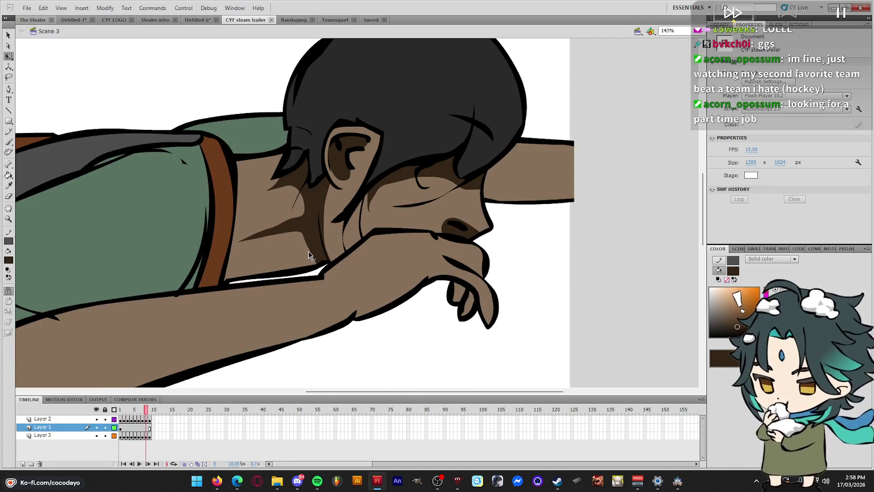
{"action": "key", "text": "Delete"}
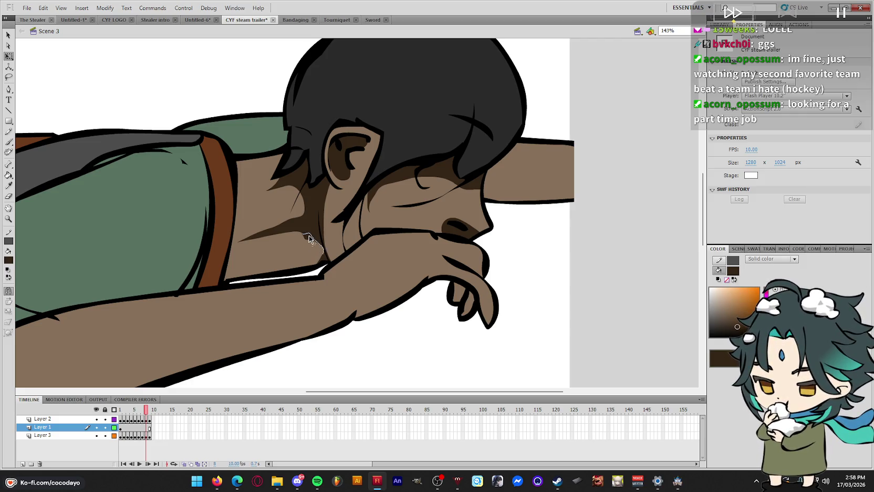
{"action": "left_click", "coordinate": [322, 254]}
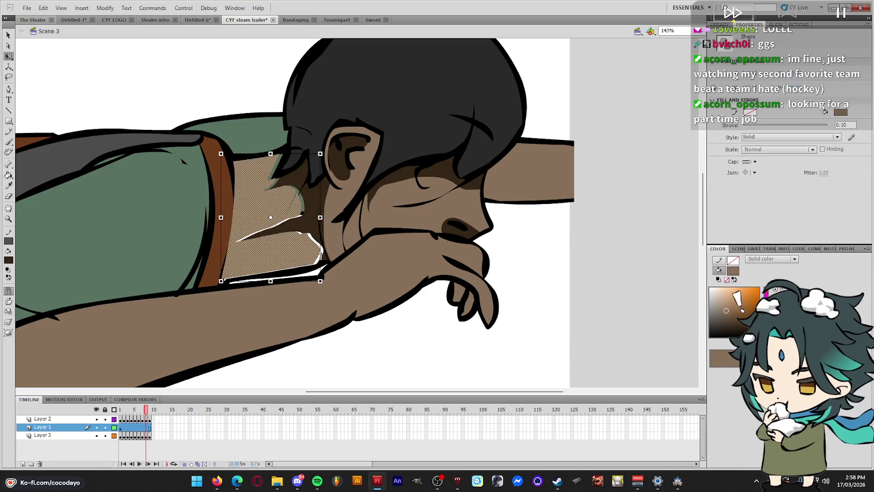
{"action": "key", "text": "Escape"}
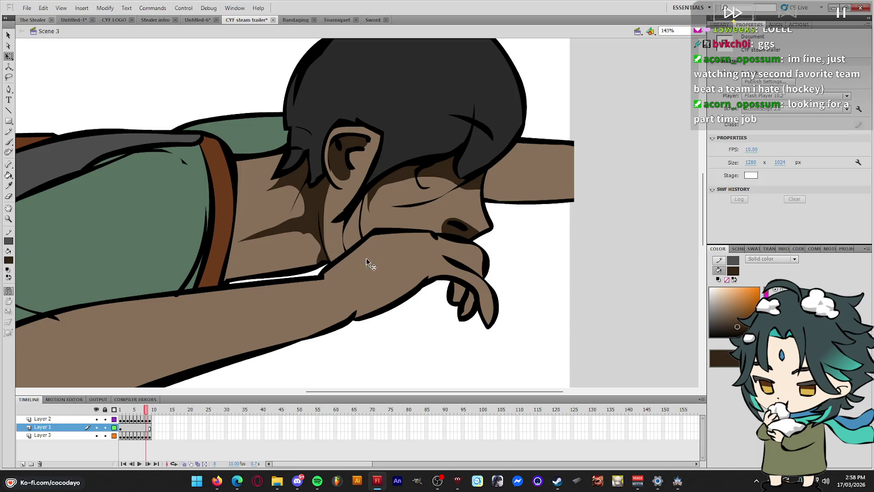
{"action": "key", "text": "Return"}
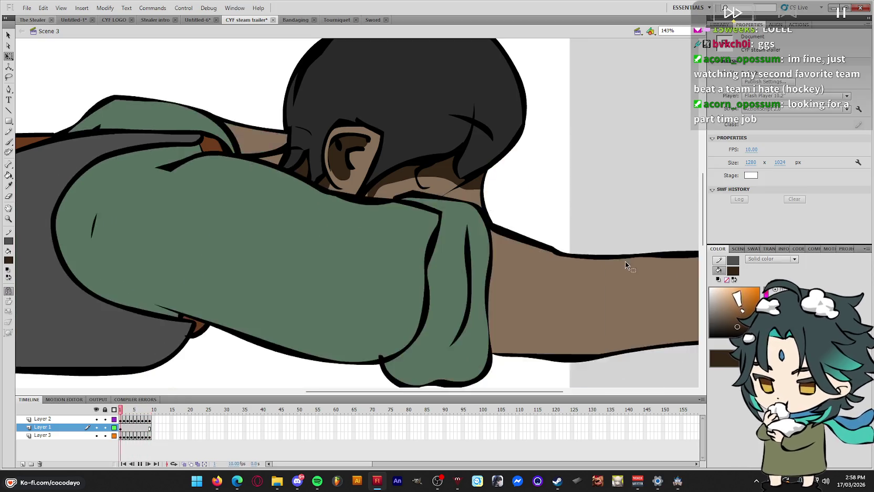
{"action": "key", "text": "ctrl+minus"}
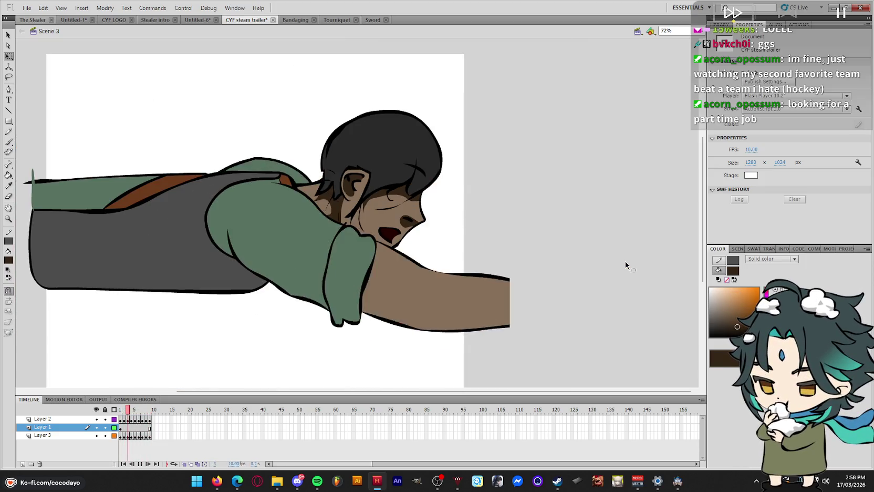
{"action": "key", "text": "Return"}
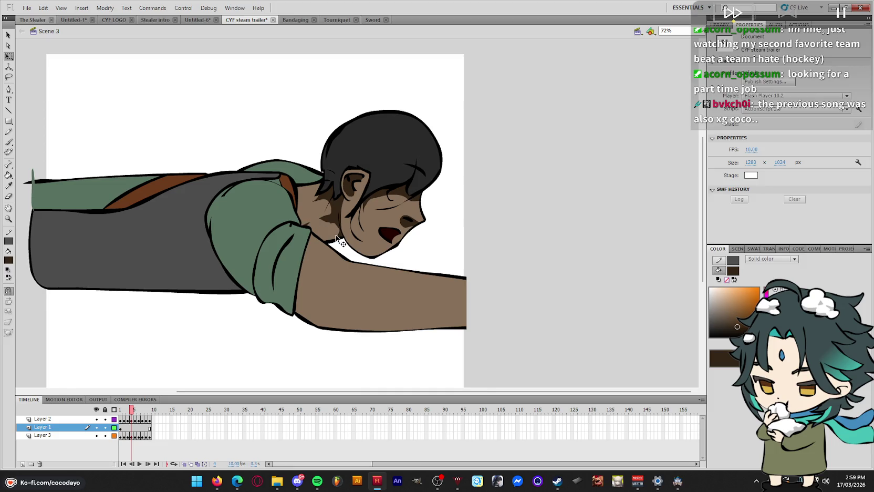
Step: Zoom in on the neck and fill the closed neck region with skin brown
{"action": "key", "text": "Return"}
{"action": "key", "text": "z"}
{"action": "left_click_drag", "start_coordinate": [389, 240], "coordinate": [271, 190]}
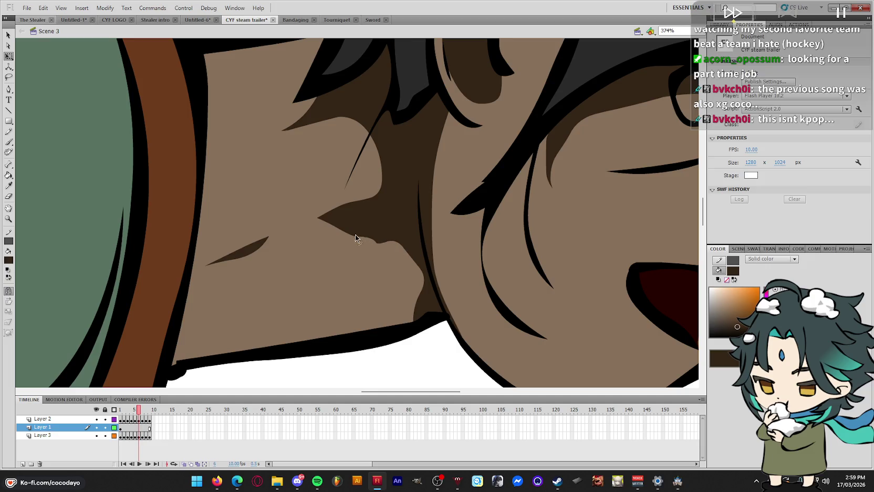
{"action": "key", "text": "n"}
{"action": "key", "text": "y"}
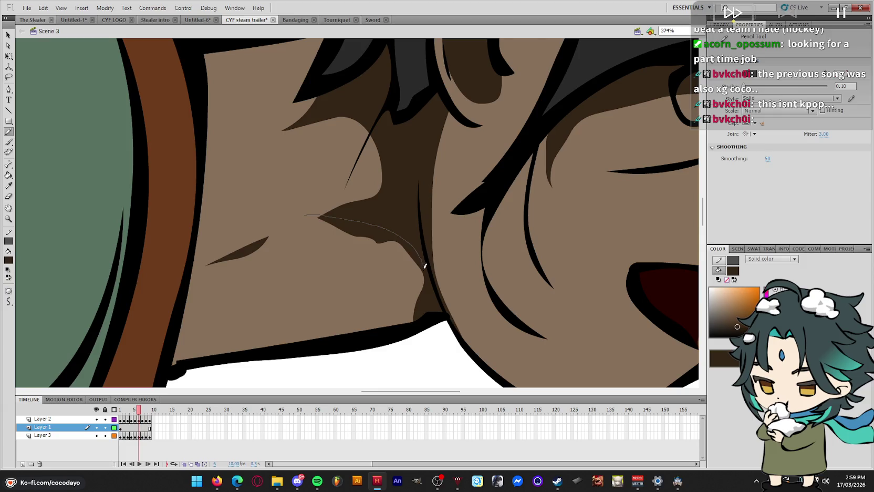
{"action": "key", "text": "i"}
{"action": "left_click", "coordinate": [401, 281]}
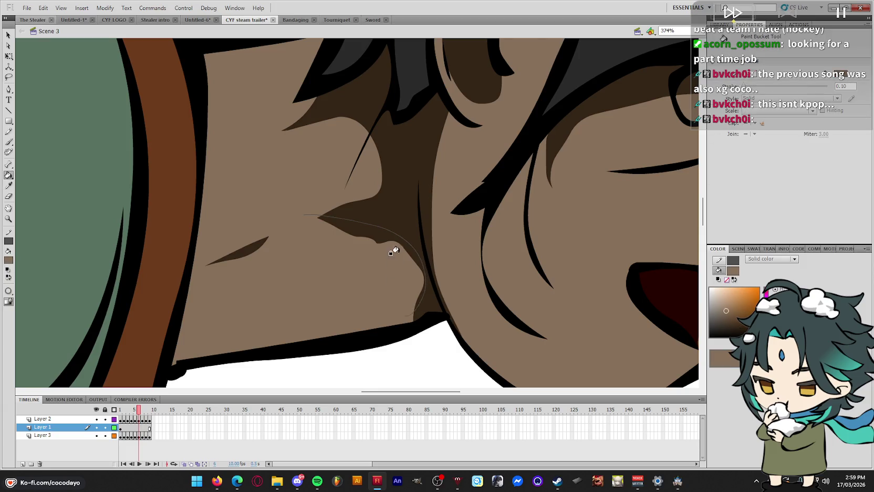
{"action": "left_click", "coordinate": [396, 242]}
Step: Preview the animation, stop on frame 5, and zoom in on the neck and strap
{"action": "key", "text": "q"}
{"action": "key", "text": "ctrl+minus"}
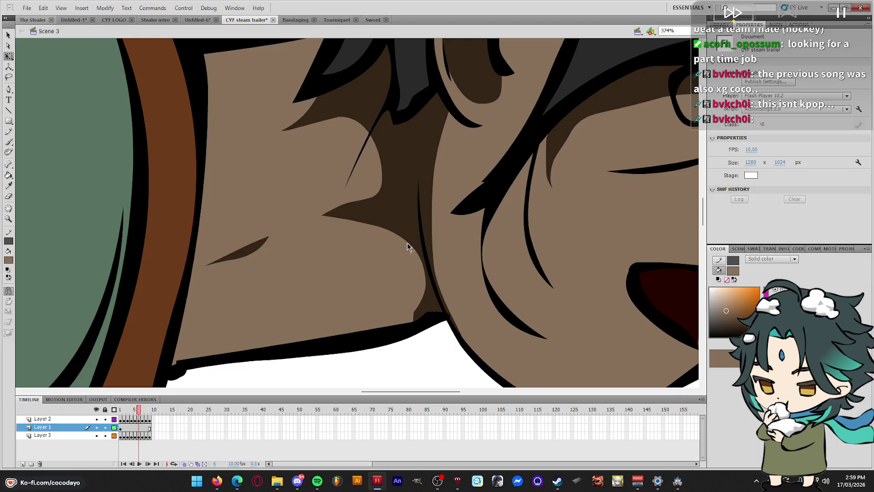
{"action": "key", "text": "ctrl+minus"}
{"action": "key", "text": "Return"}
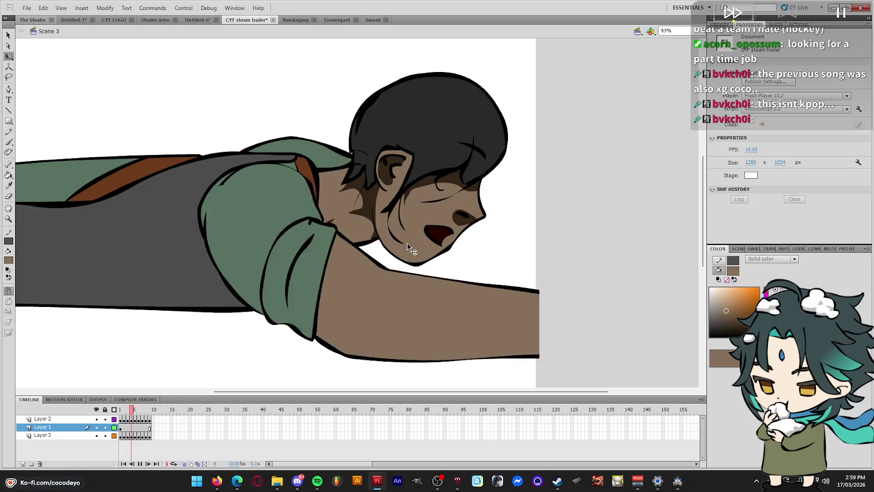
{"action": "key", "text": "Return"}
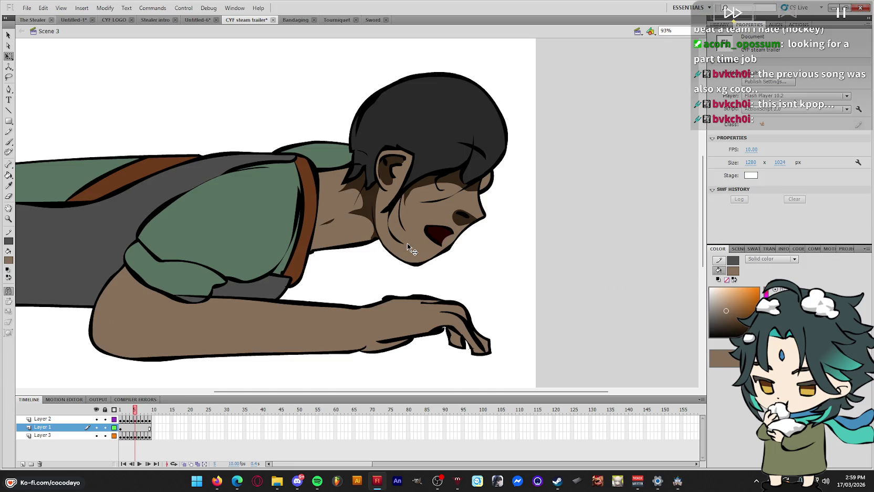
{"action": "left_click", "coordinate": [284, 204]}
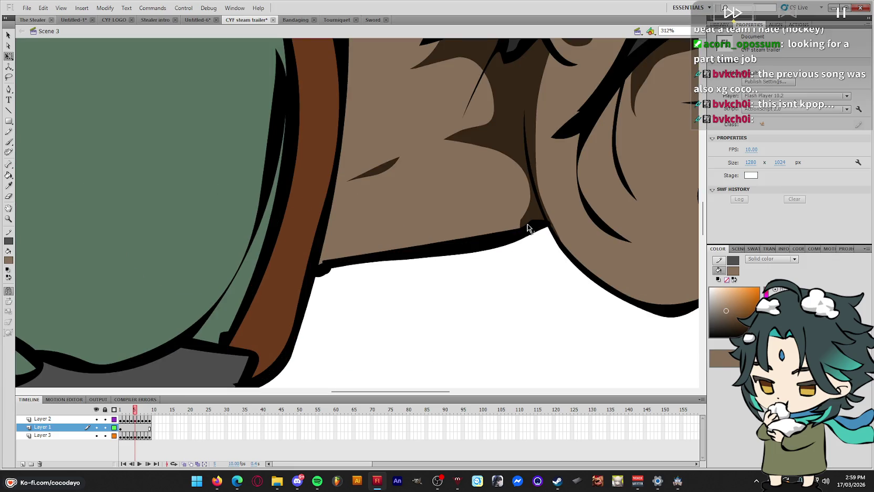
Step: Replace the black strip under the arm with a thin Line-tool edge
{"action": "left_click_drag", "start_coordinate": [338, 253], "coordinate": [336, 252]}
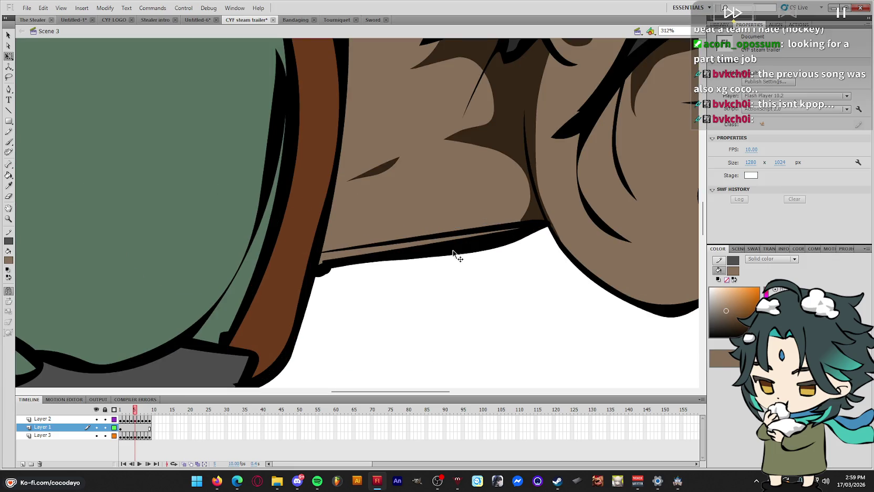
{"action": "left_click", "coordinate": [460, 247]}
{"action": "left_click", "coordinate": [460, 241]}
{"action": "left_click_drag", "start_coordinate": [492, 254], "coordinate": [488, 245]}
{"action": "key", "text": "n"}
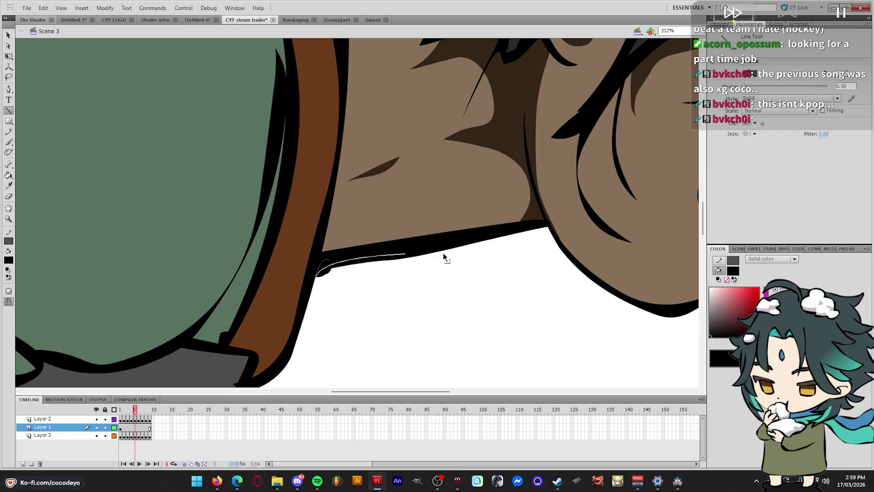
{"action": "left_click_drag", "start_coordinate": [415, 257], "coordinate": [544, 228]}
{"action": "key", "text": "e"}
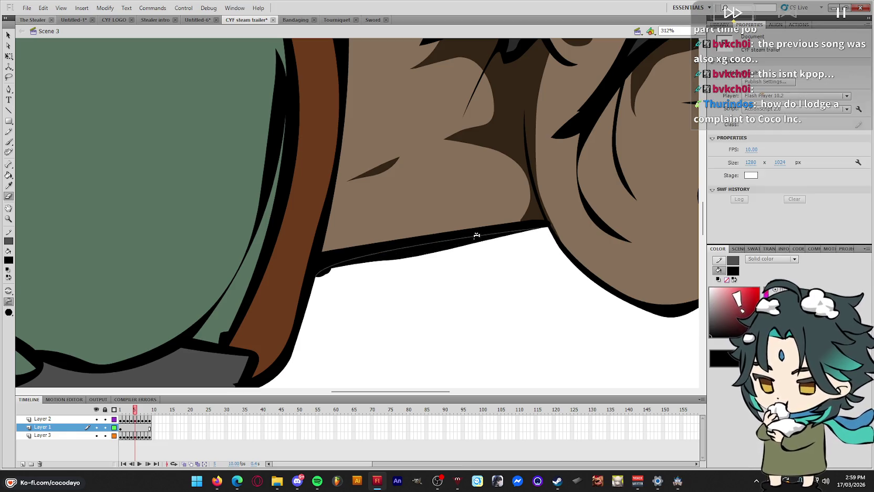
{"action": "left_click", "coordinate": [478, 233]}
{"action": "key", "text": "ctrl+2"}
{"action": "key", "text": "Return"}
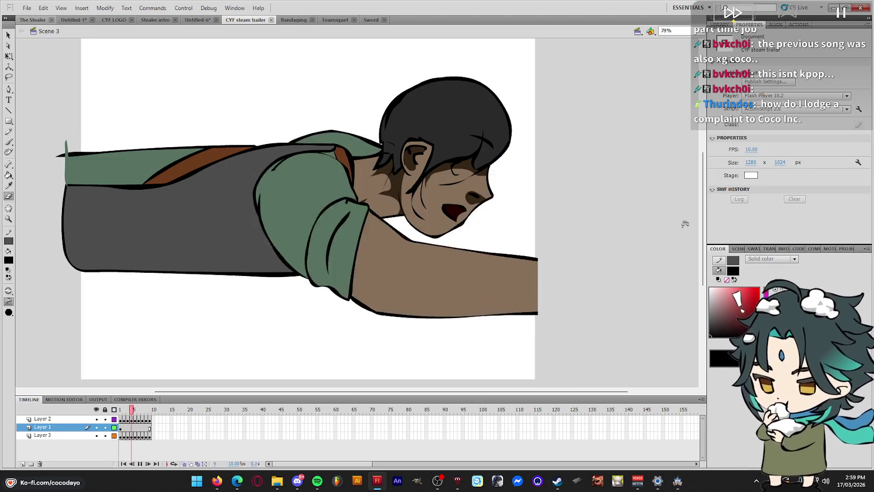
Step: On frame 5, touch up the jaw and neck outline with Brush and Paint Bucket
{"action": "key", "text": "Return"}
{"action": "key", "text": "z"}
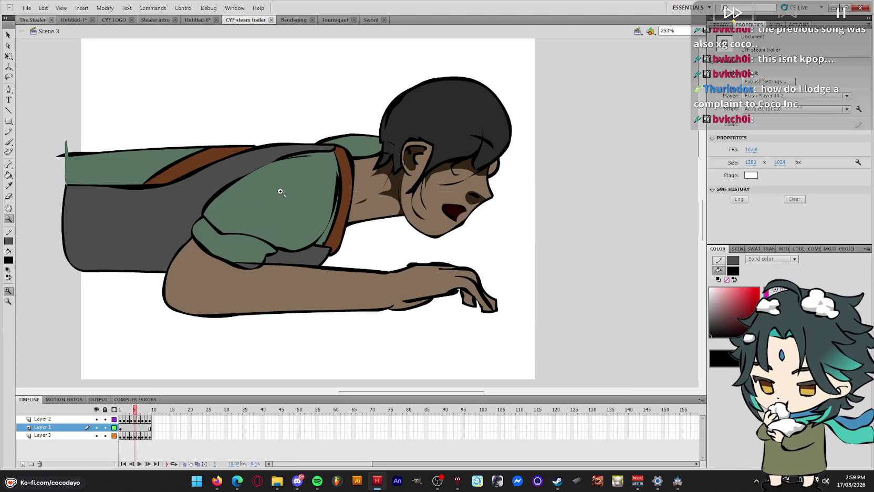
{"action": "left_click", "coordinate": [386, 212]}
{"action": "key", "text": "b"}
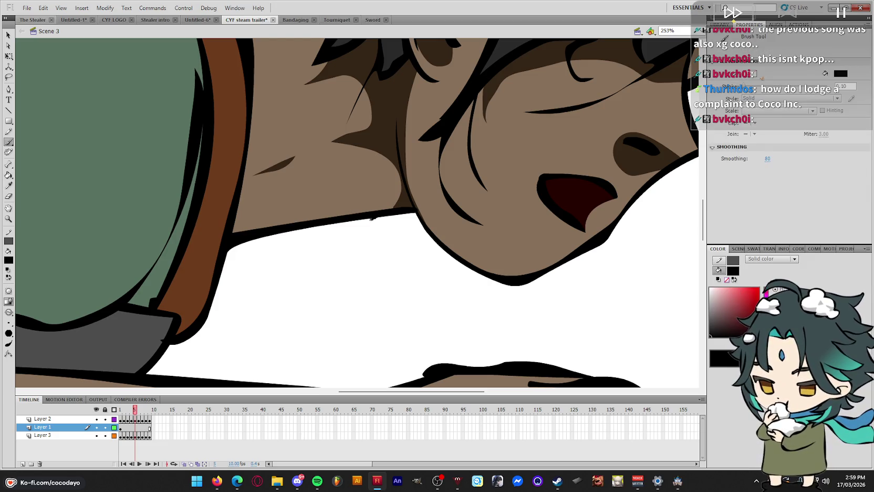
{"action": "key", "text": "k"}
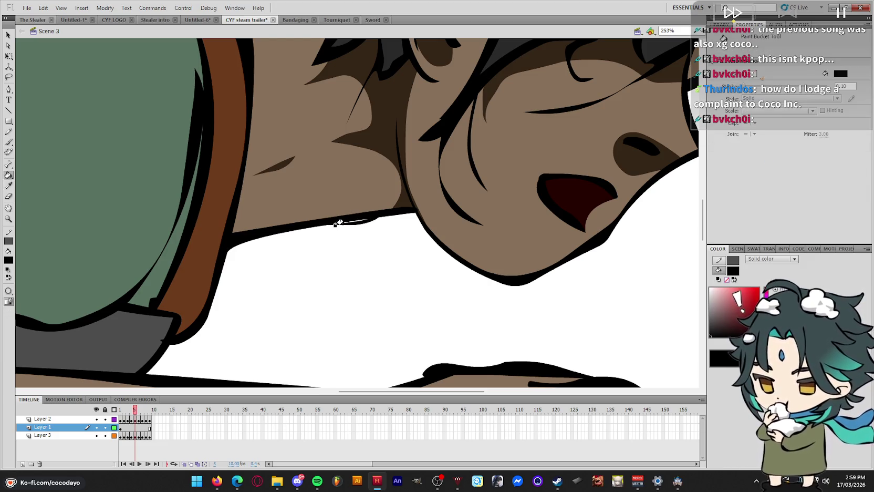
{"action": "scroll", "coordinate": [490, 282], "scroll_direction": "up", "scroll_amount": 3}
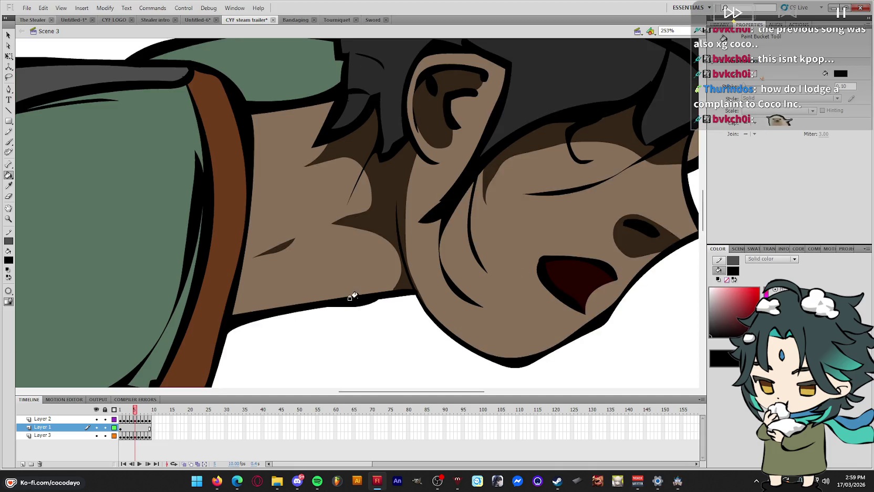
{"action": "key", "text": "ctrl+2"}
{"action": "key", "text": "Return"}
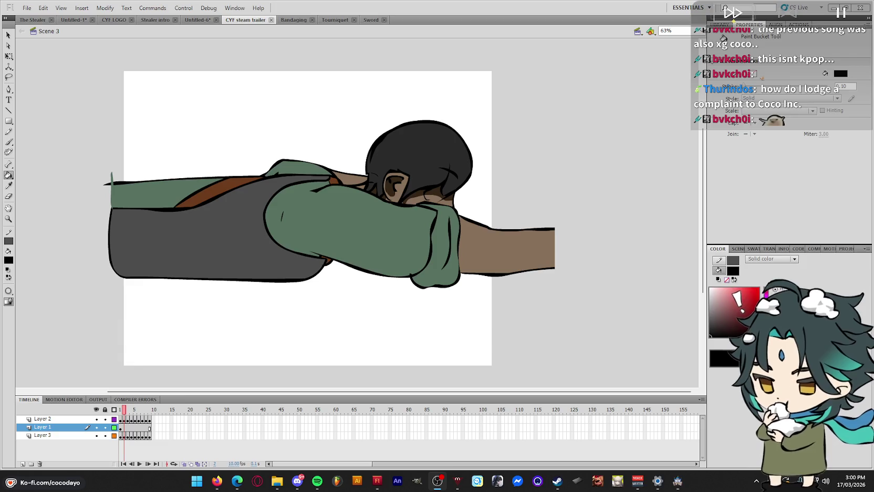
Step: Preview the boy's reaching animation, save the trailer, then step to frames 5 and 6
{"action": "left_click", "coordinate": [610, 319]}
{"action": "key", "text": "Return"}
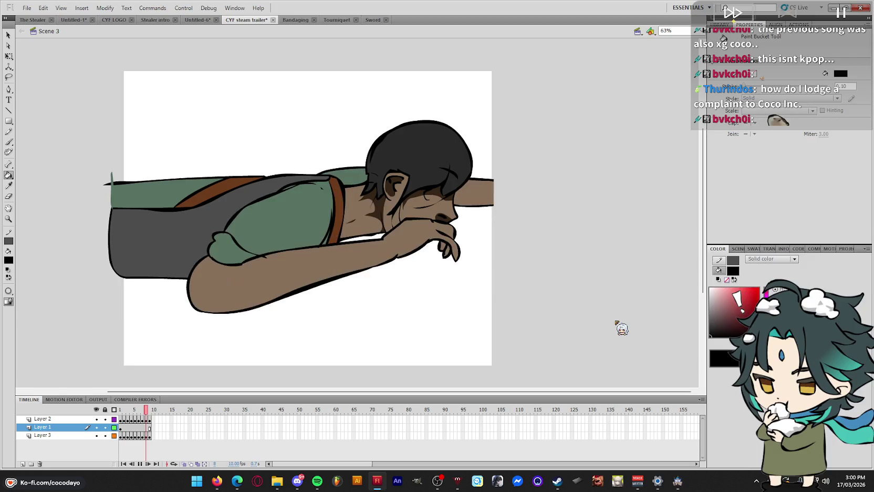
{"action": "key", "text": "ctrl+s"}
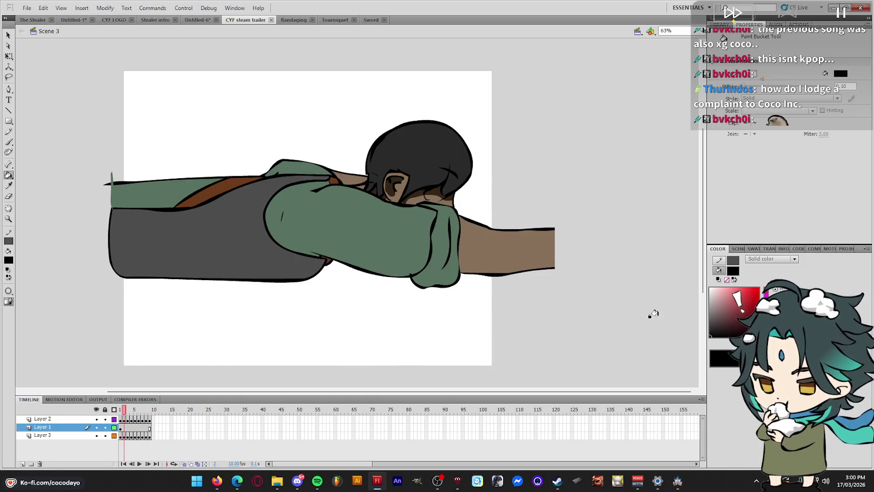
{"action": "left_click", "coordinate": [136, 411]}
{"action": "left_click_drag", "start_coordinate": [140, 413], "coordinate": [143, 413]}
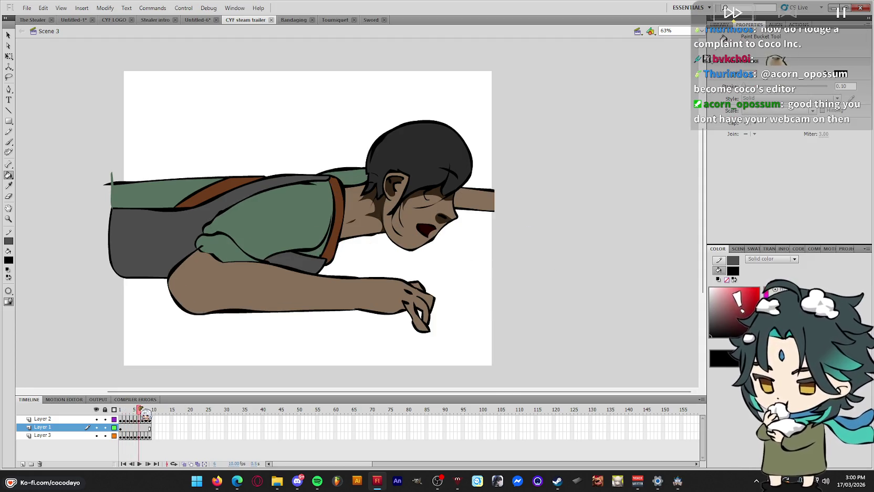
Step: Zoom onto the hand and reshape the knuckle marks into thin curves on frames 6 and 7
{"action": "key", "text": "z"}
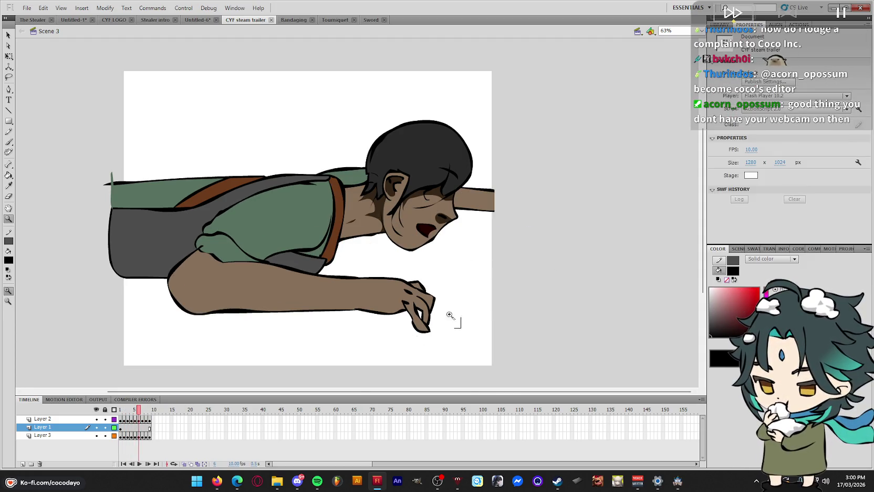
{"action": "left_click_drag", "start_coordinate": [457, 318], "coordinate": [321, 260]}
{"action": "left_click_drag", "start_coordinate": [441, 230], "coordinate": [442, 219]}
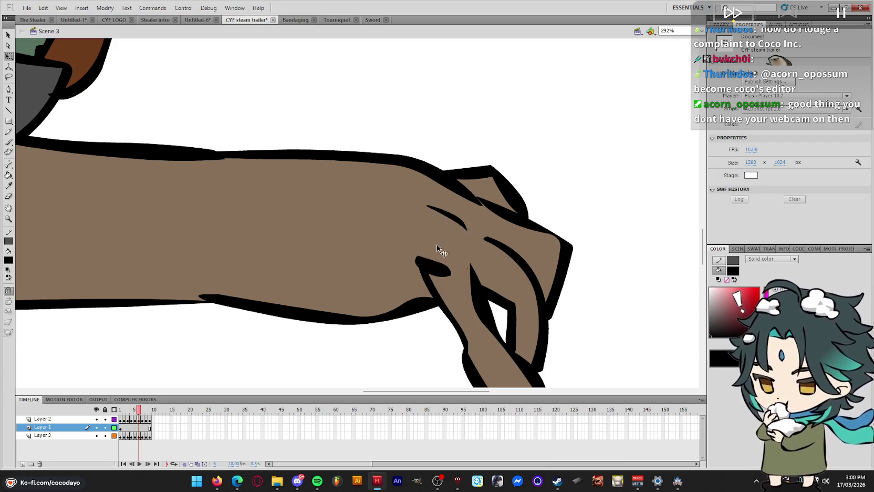
{"action": "left_click_drag", "start_coordinate": [434, 275], "coordinate": [419, 258]}
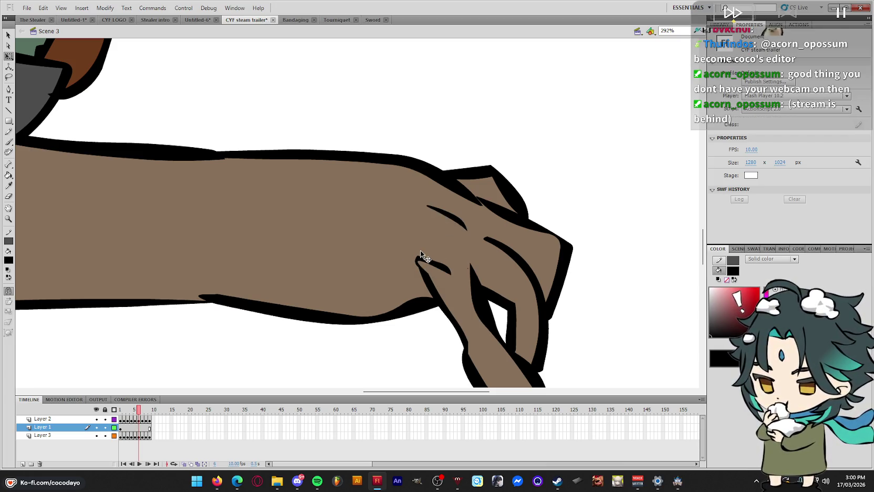
{"action": "key", "text": "."}
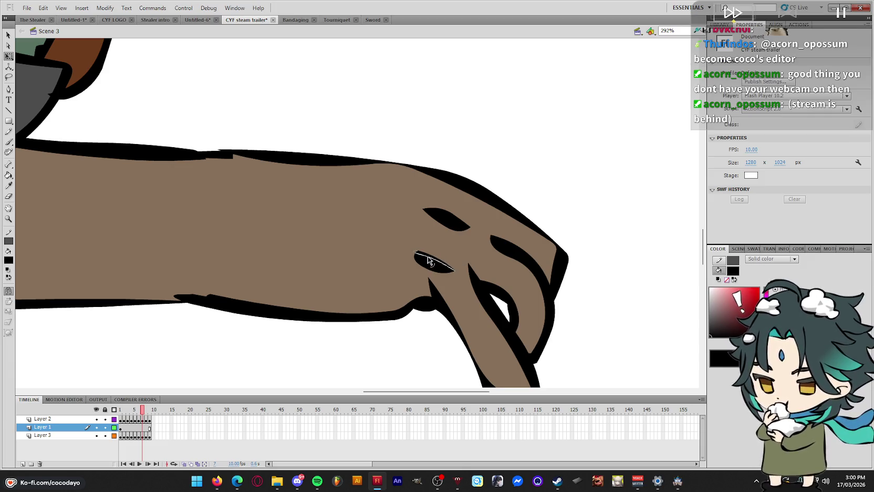
{"action": "left_click_drag", "start_coordinate": [428, 261], "coordinate": [428, 261]}
{"action": "key", "text": "comma"}
{"action": "key", "text": "period"}
{"action": "key", "text": "comma"}
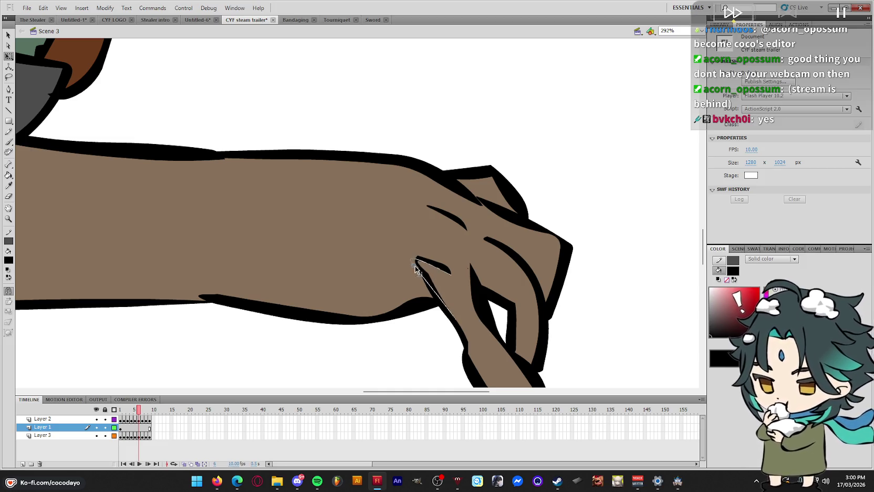
Step: Play back the crawl cycle, save the trailer, then switch to a new Firefox tab
{"action": "key", "text": "Return"}
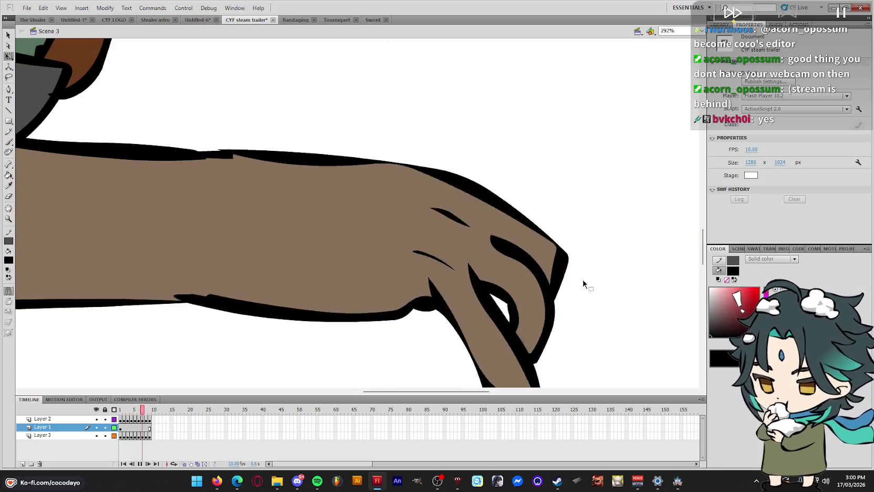
{"action": "key", "text": "ctrl+minus"}
{"action": "key", "text": "ctrl+minus"}
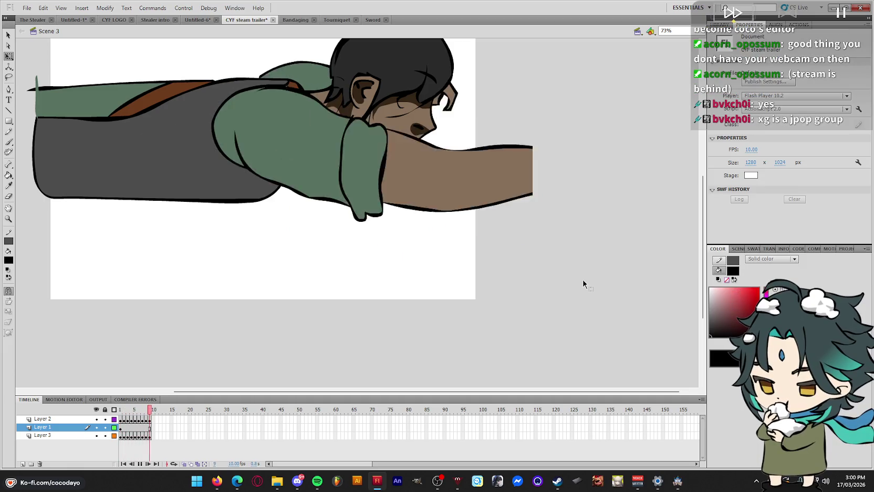
{"action": "key", "text": "Return"}
{"action": "key", "text": "ctrl+s"}
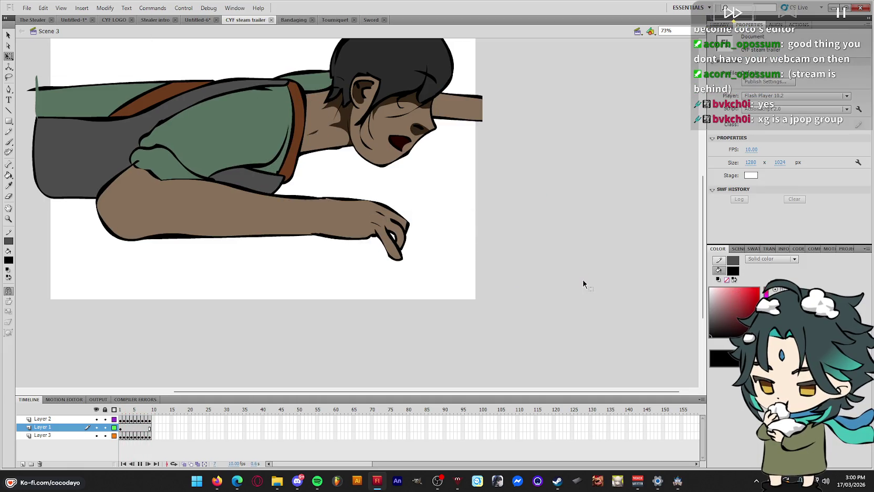
{"action": "key", "text": "Return"}
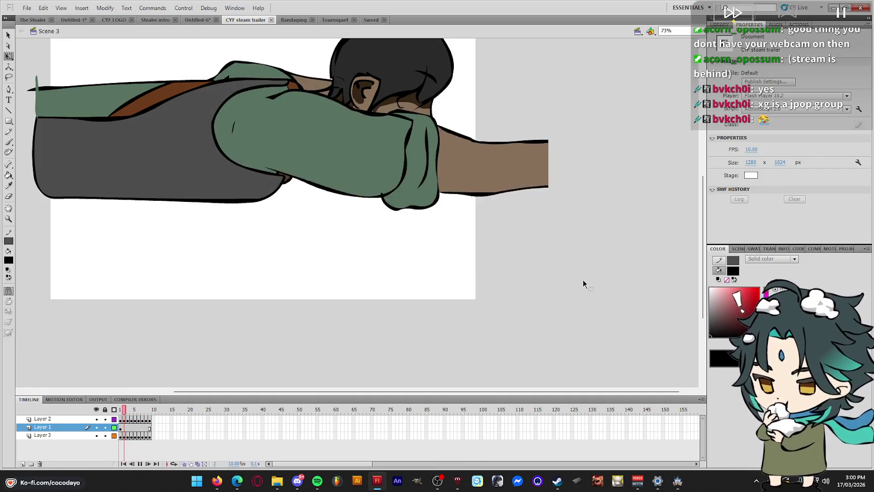
{"action": "key", "text": "Return"}
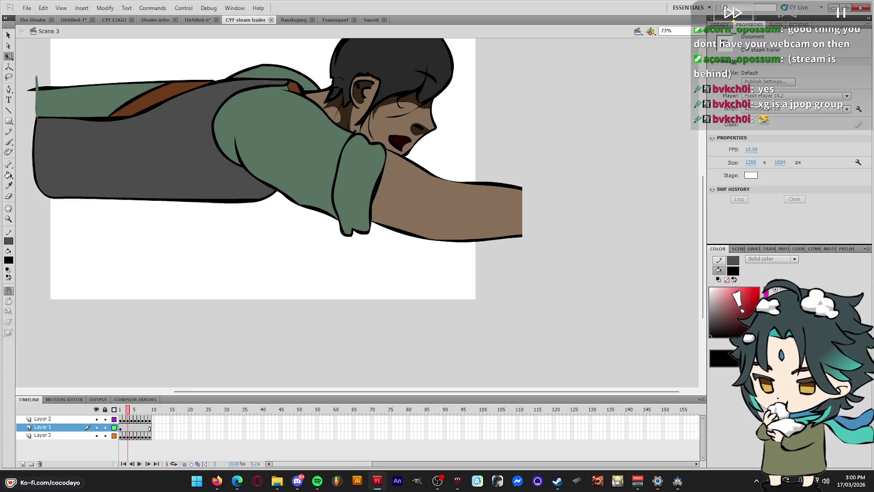
{"action": "key", "text": "alt+Tab"}
{"action": "key", "text": "ctrl+t"}
Step: Search Google for 'baby monster', then change the query to 'baby metal'
{"action": "type", "text": "baby monster"}
{"action": "key", "text": "Return"}
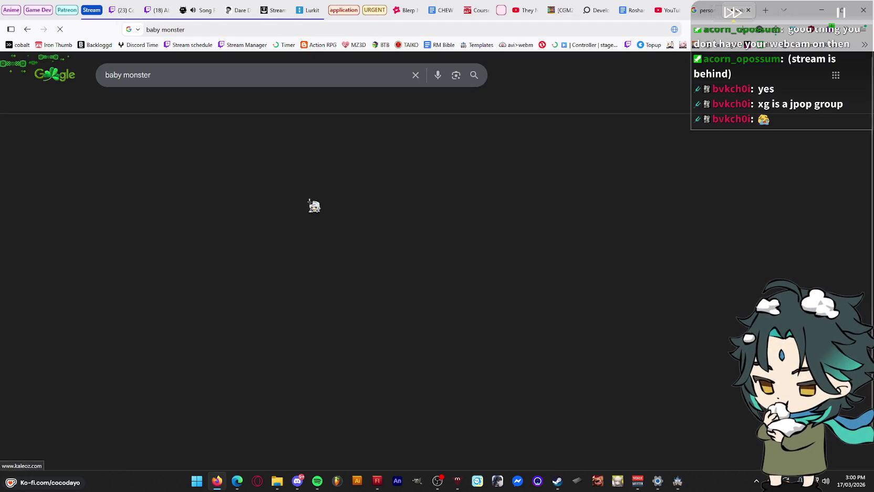
{"action": "double_click", "coordinate": [196, 74]}
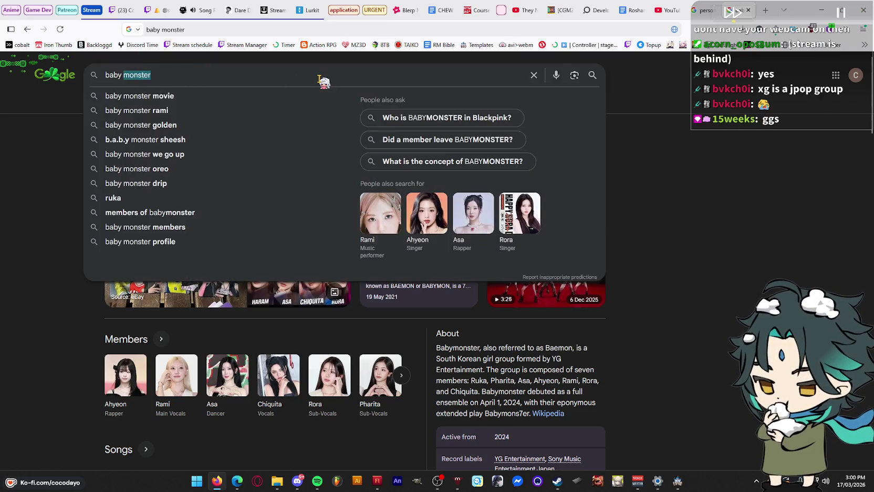
{"action": "type", "text": "metal"}
{"action": "key", "text": "Return"}
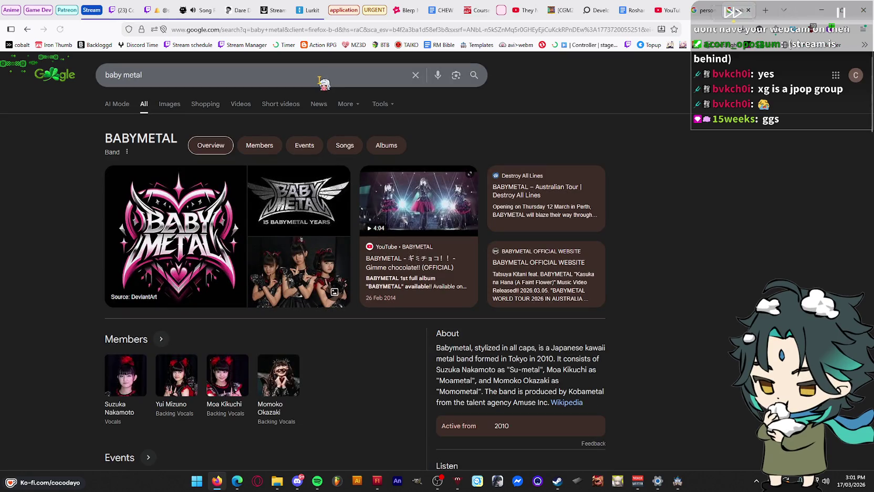
Step: Preview the BABYMETAL logo image, then close the preview
{"action": "left_click", "coordinate": [179, 231]}
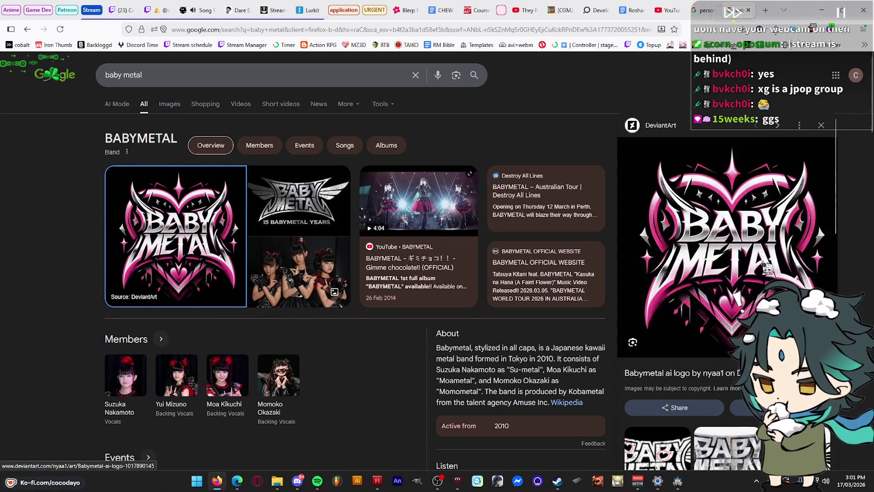
{"action": "scroll", "coordinate": [740, 268], "scroll_direction": "down", "scroll_amount": 2}
{"action": "scroll", "coordinate": [749, 289], "scroll_direction": "down", "scroll_amount": 1}
{"action": "scroll", "coordinate": [750, 294], "scroll_direction": "down", "scroll_amount": 2}
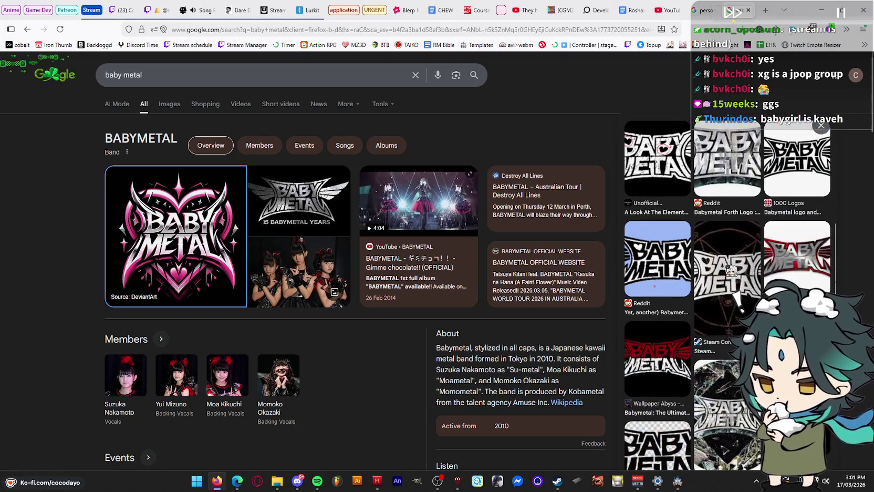
{"action": "scroll", "coordinate": [737, 259], "scroll_direction": "up", "scroll_amount": 5}
{"action": "left_click", "coordinate": [821, 125]}
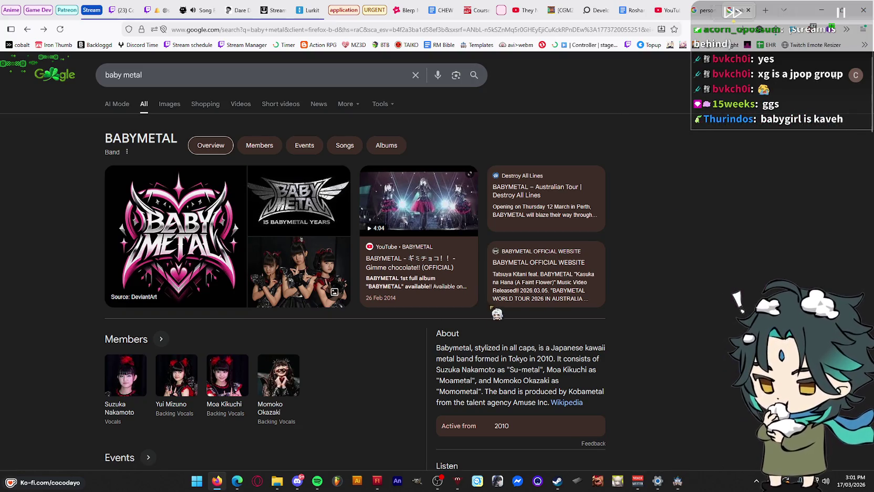
Step: Show ticket sites for the first BABYMETAL Moore Park show
{"action": "scroll", "coordinate": [93, 345], "scroll_direction": "down", "scroll_amount": 4}
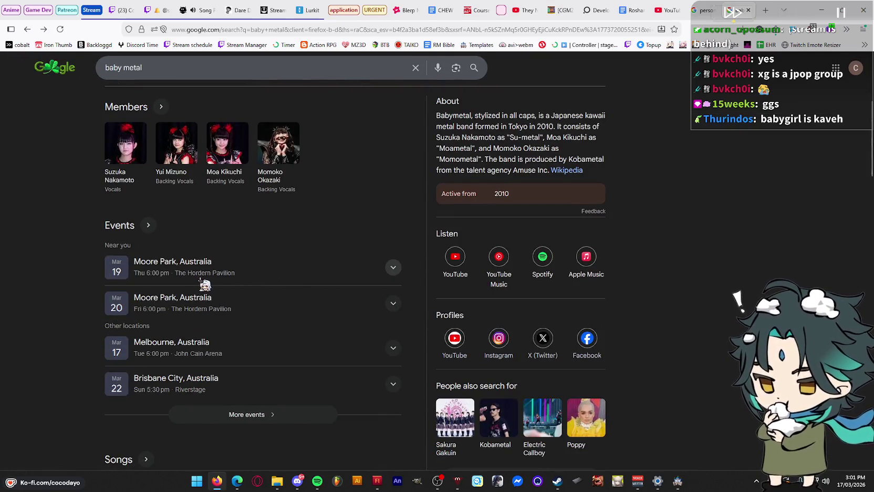
{"action": "left_click", "coordinate": [390, 271]}
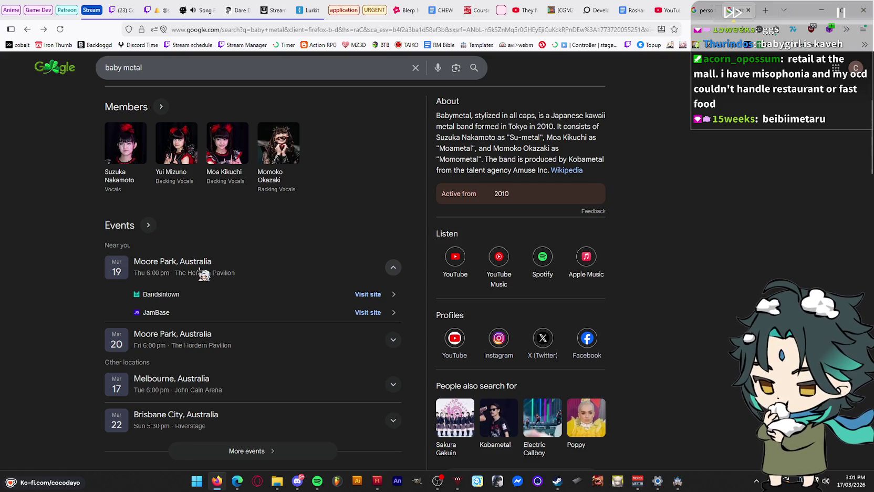
{"action": "scroll", "coordinate": [201, 402], "scroll_direction": "down", "scroll_amount": 1}
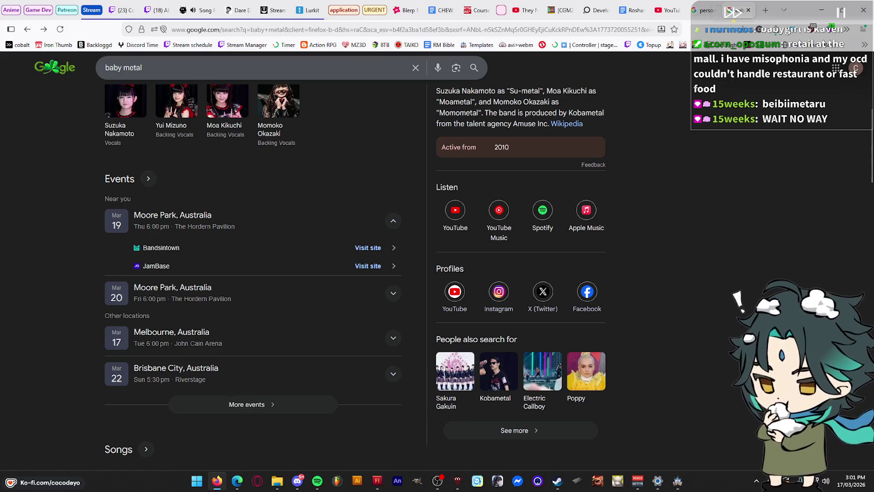
{"action": "scroll", "coordinate": [798, 268], "scroll_direction": "down", "scroll_amount": 5}
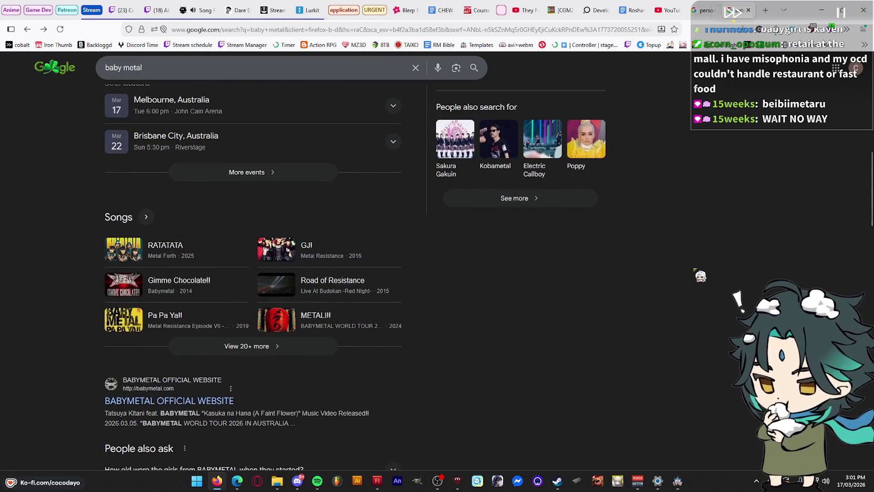
{"action": "scroll", "coordinate": [641, 346], "scroll_direction": "up", "scroll_amount": 10}
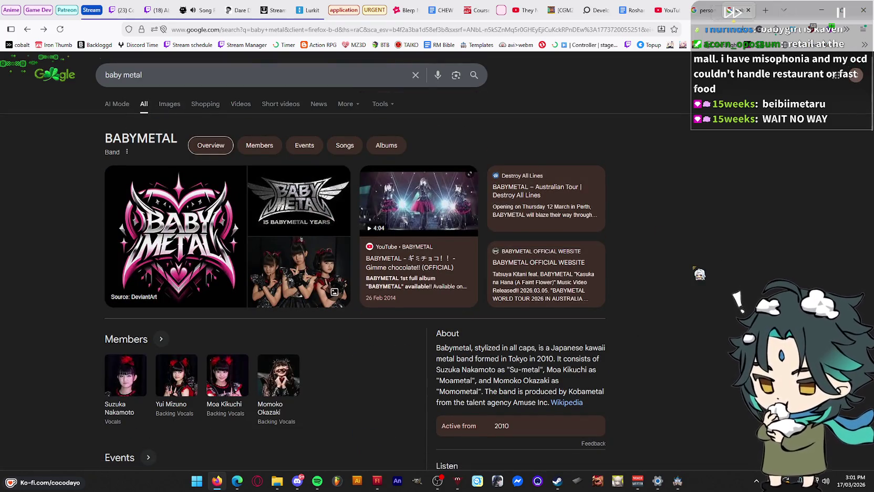
Step: Scroll to the bottom of the baby metal results and back up
{"action": "scroll", "coordinate": [247, 387], "scroll_direction": "down", "scroll_amount": 4}
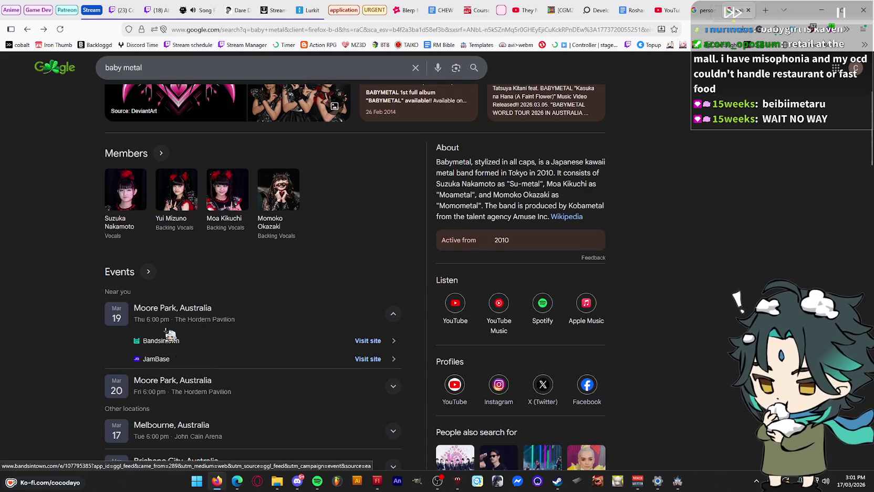
{"action": "scroll", "coordinate": [173, 336], "scroll_direction": "down", "scroll_amount": 3}
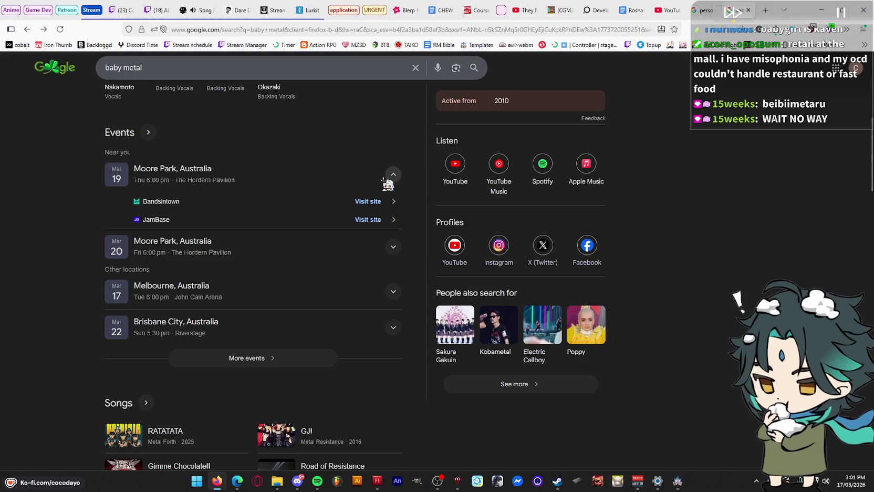
{"action": "scroll", "coordinate": [427, 302], "scroll_direction": "down", "scroll_amount": 4}
{"action": "scroll", "coordinate": [484, 273], "scroll_direction": "down", "scroll_amount": 3}
{"action": "scroll", "coordinate": [487, 273], "scroll_direction": "down", "scroll_amount": 4}
{"action": "scroll", "coordinate": [487, 273], "scroll_direction": "down", "scroll_amount": 2}
{"action": "scroll", "coordinate": [504, 265], "scroll_direction": "down", "scroll_amount": 5}
{"action": "scroll", "coordinate": [514, 259], "scroll_direction": "down", "scroll_amount": 3}
{"action": "scroll", "coordinate": [521, 263], "scroll_direction": "down", "scroll_amount": 2}
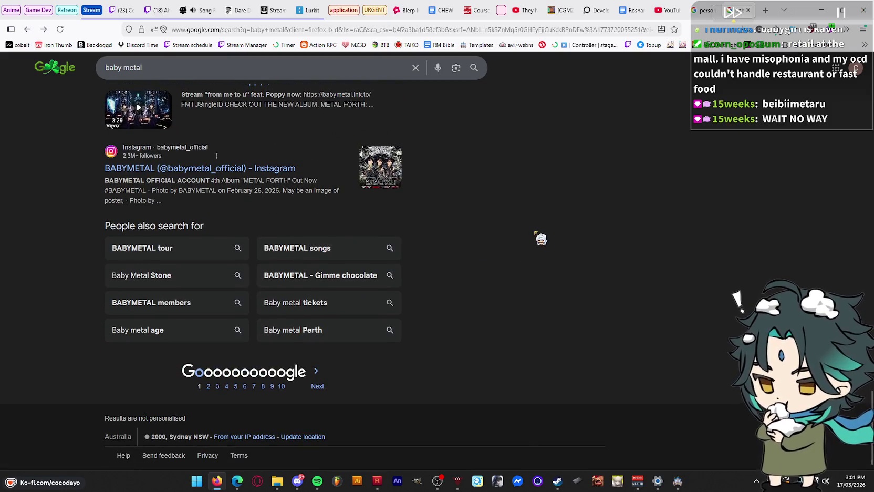
{"action": "scroll", "coordinate": [549, 239], "scroll_direction": "up", "scroll_amount": 5}
{"action": "scroll", "coordinate": [553, 244], "scroll_direction": "up", "scroll_amount": 5}
{"action": "scroll", "coordinate": [555, 245], "scroll_direction": "up", "scroll_amount": 4}
{"action": "scroll", "coordinate": [556, 241], "scroll_direction": "up", "scroll_amount": 5}
{"action": "scroll", "coordinate": [556, 239], "scroll_direction": "up", "scroll_amount": 5}
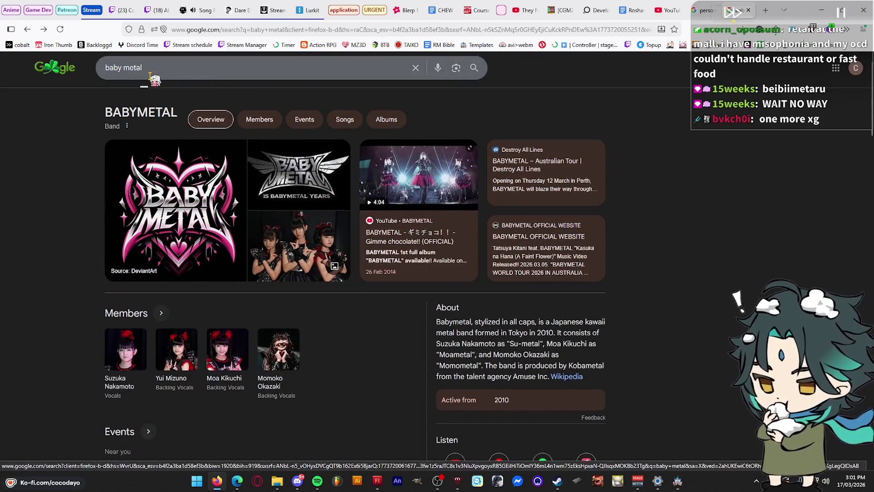
Step: Search for 'one ok rock tour' and expand the full list of tour dates
{"action": "left_click", "coordinate": [132, 72]}
{"action": "key", "text": "ctrl+a"}
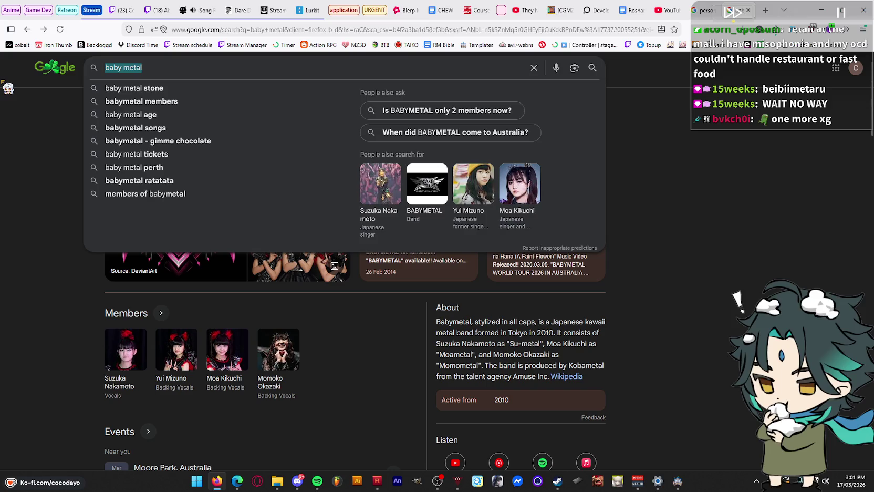
{"action": "type", "text": "One OK rock"}
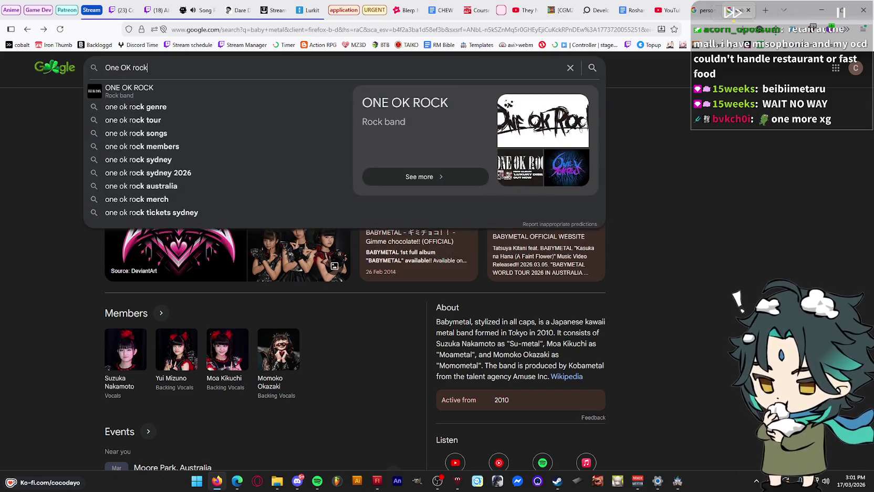
{"action": "key", "text": "Down"}
{"action": "key", "text": "Down"}
{"action": "key", "text": "Down"}
{"action": "key", "text": "Return"}
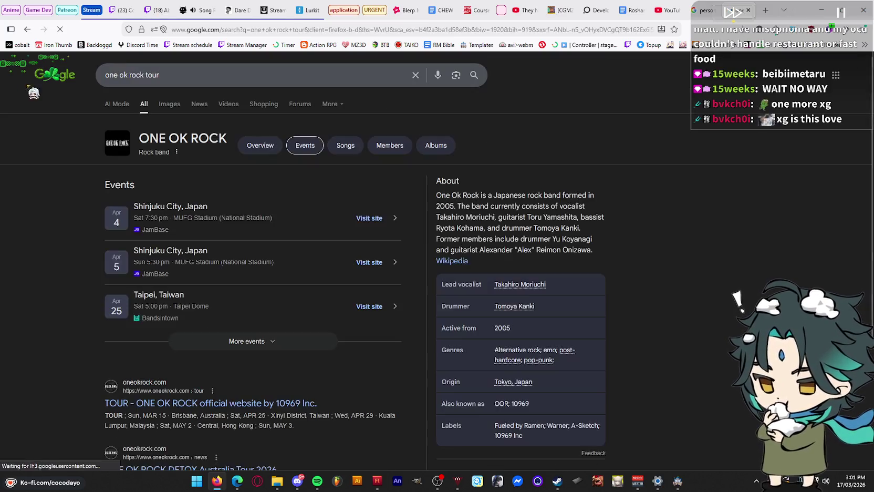
{"action": "left_click", "coordinate": [233, 344]}
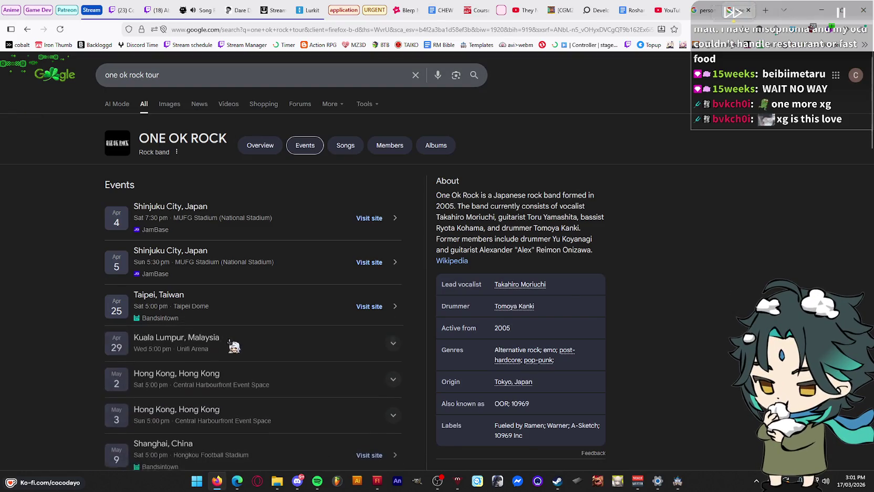
{"action": "scroll", "coordinate": [306, 311], "scroll_direction": "down", "scroll_amount": 3}
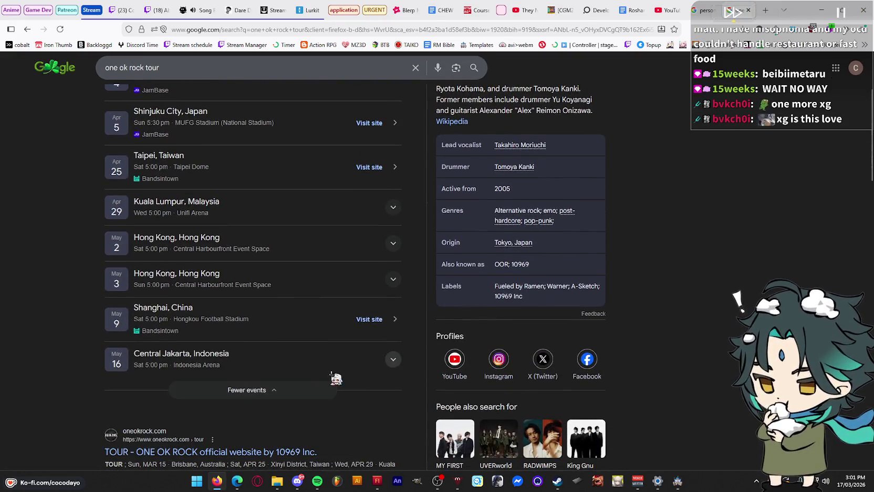
{"action": "scroll", "coordinate": [342, 294], "scroll_direction": "up", "scroll_amount": 3}
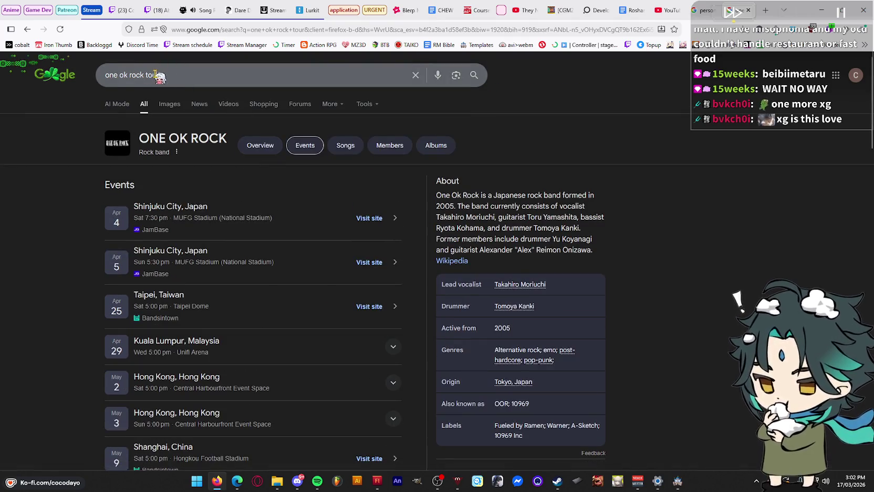
Step: Search 'one ok rock sydney', open the Ticketek result, then return to the results
{"action": "double_click", "coordinate": [155, 75]}
{"action": "type", "text": "dney"}
{"action": "key", "text": "Return"}
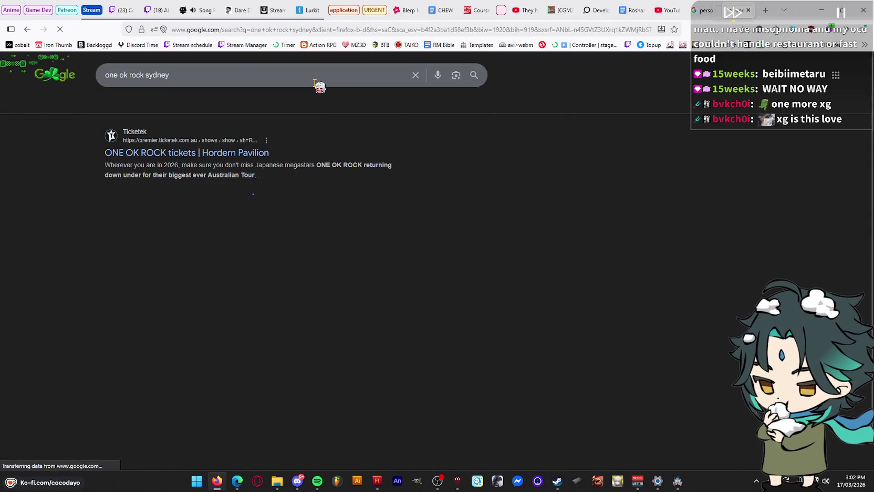
{"action": "left_click", "coordinate": [229, 153]}
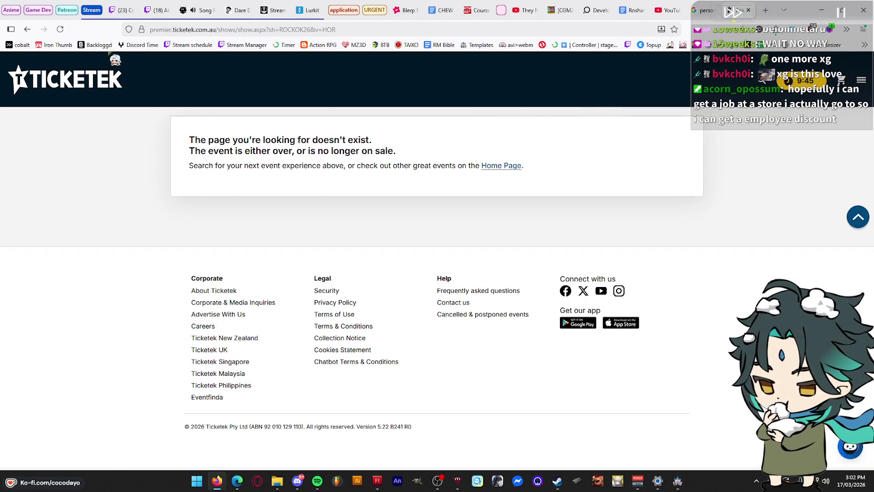
{"action": "left_click", "coordinate": [27, 29]}
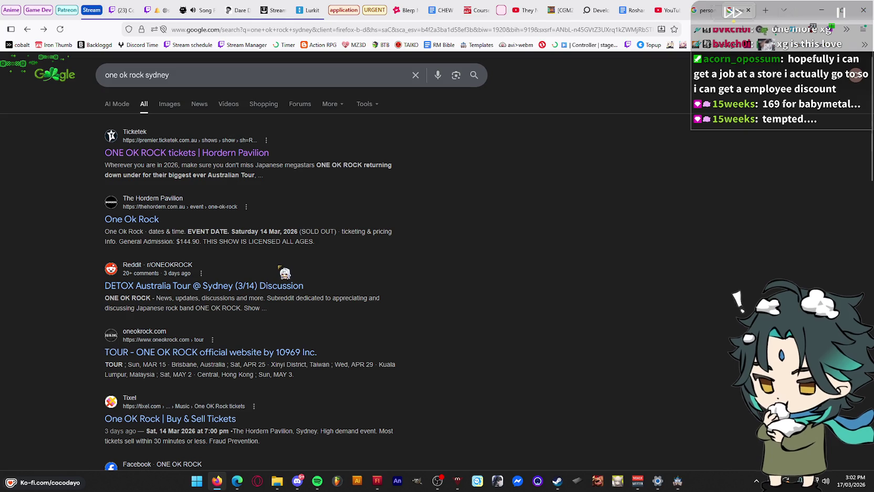
Step: Scroll through the image results for 'one ok rock sydney'
{"action": "left_click", "coordinate": [174, 106]}
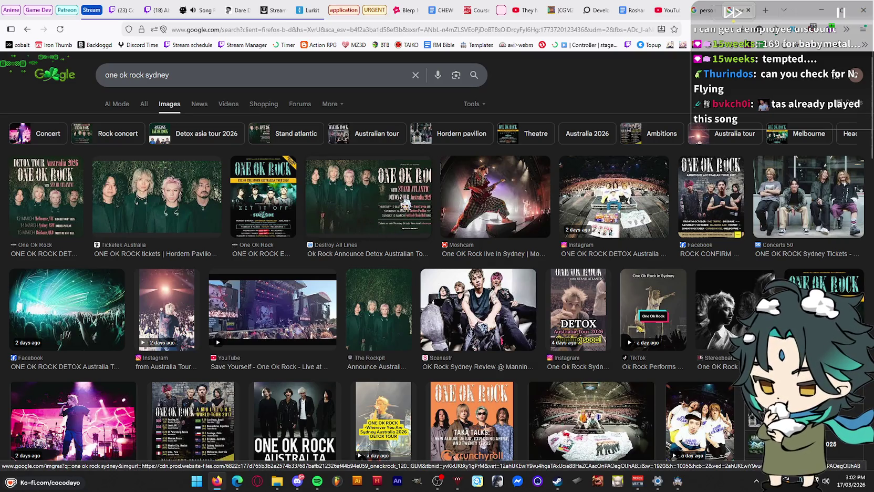
{"action": "scroll", "coordinate": [372, 215], "scroll_direction": "down", "scroll_amount": 5}
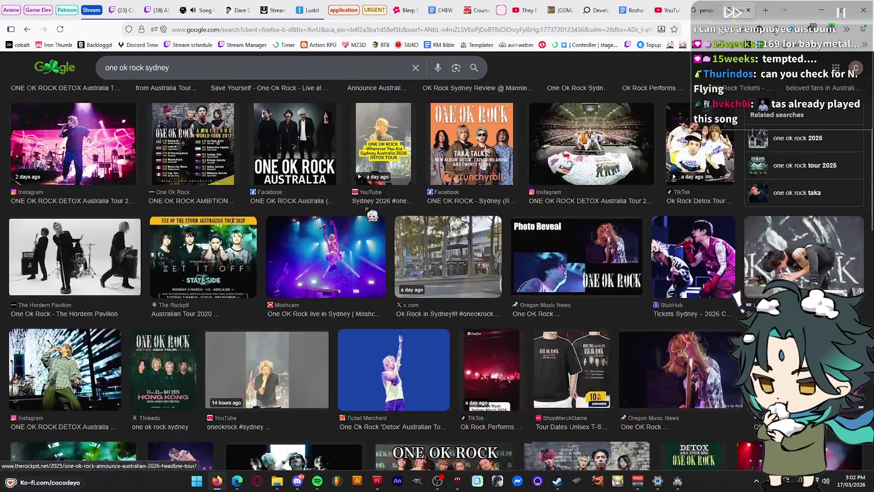
{"action": "scroll", "coordinate": [372, 216], "scroll_direction": "down", "scroll_amount": 4}
{"action": "scroll", "coordinate": [372, 215], "scroll_direction": "down", "scroll_amount": 4}
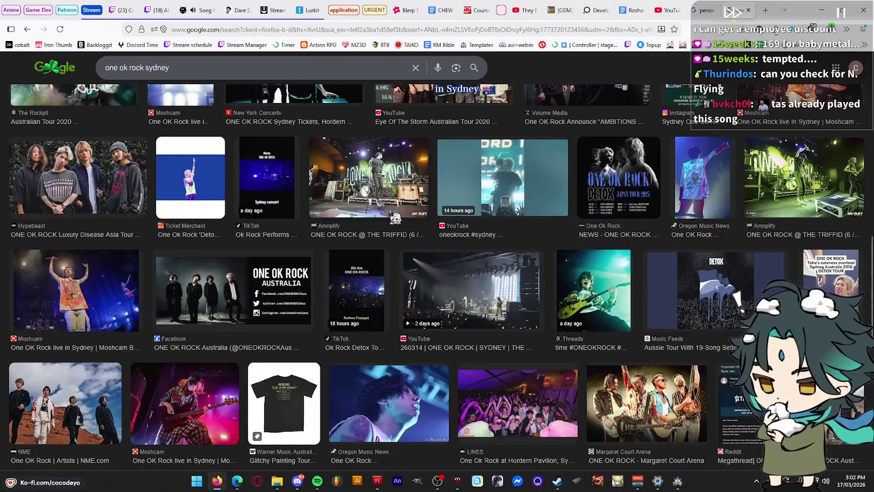
{"action": "scroll", "coordinate": [395, 218], "scroll_direction": "down", "scroll_amount": 3}
{"action": "scroll", "coordinate": [392, 221], "scroll_direction": "down", "scroll_amount": 2}
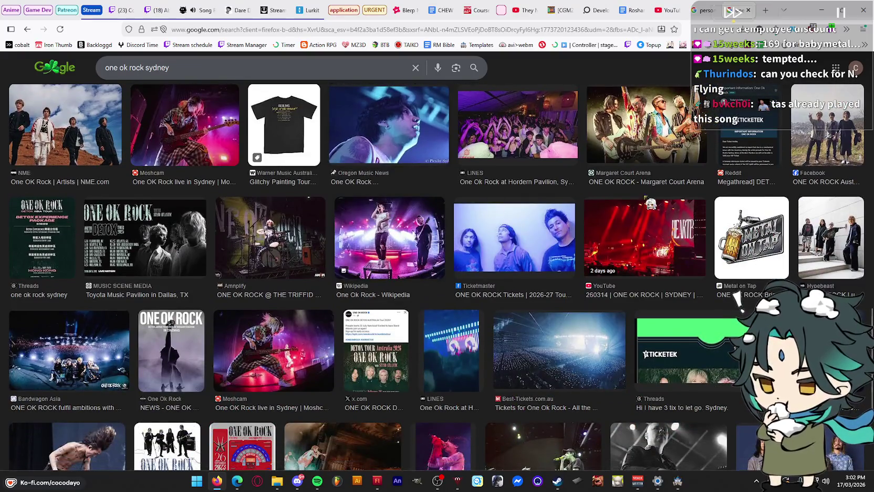
{"action": "scroll", "coordinate": [392, 221], "scroll_direction": "up", "scroll_amount": 5}
{"action": "scroll", "coordinate": [392, 222], "scroll_direction": "up", "scroll_amount": 4}
{"action": "scroll", "coordinate": [392, 222], "scroll_direction": "up", "scroll_amount": 4}
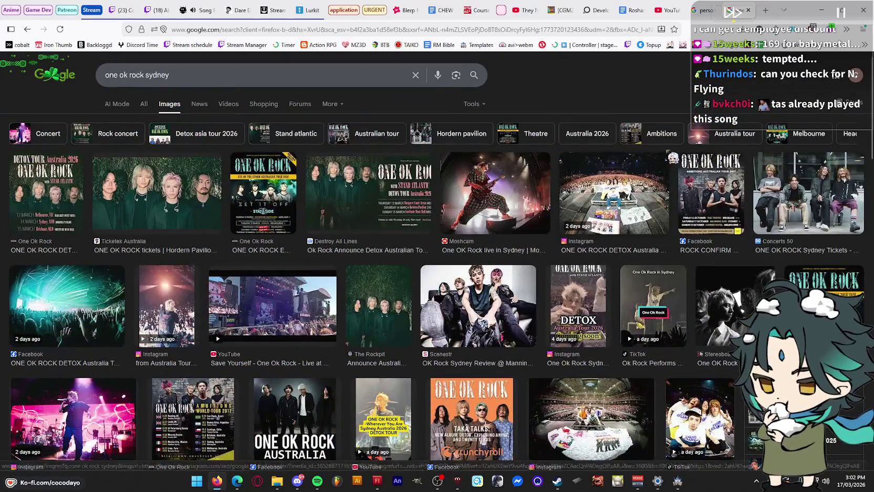
{"action": "left_click", "coordinate": [202, 10]}
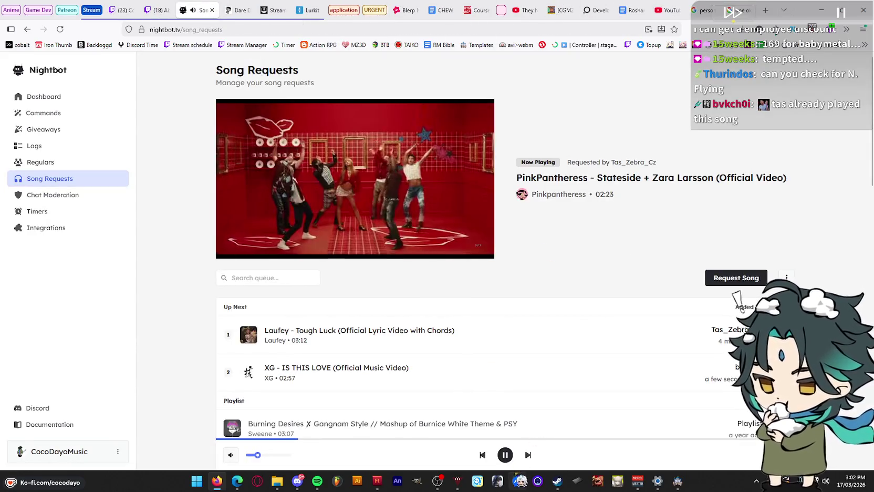
Step: Skip to the next song request in Nightbot and return to the Google image results
{"action": "left_click", "coordinate": [528, 455]}
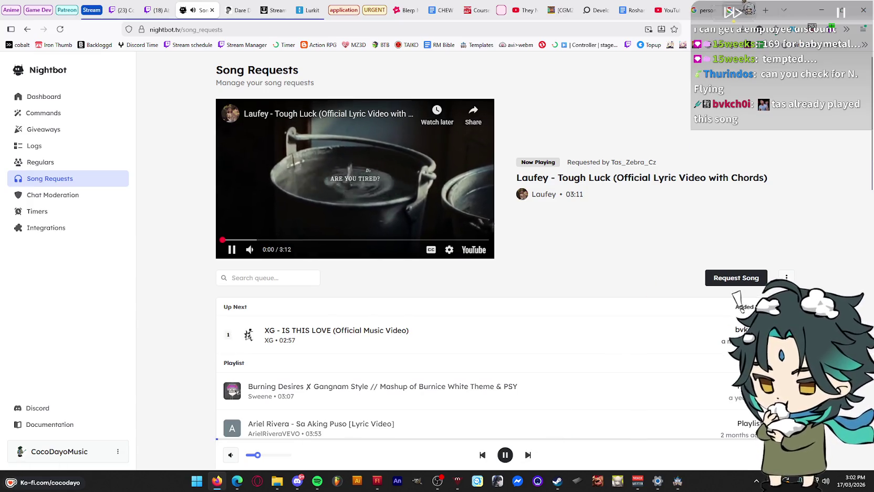
{"action": "left_click", "coordinate": [735, 8]}
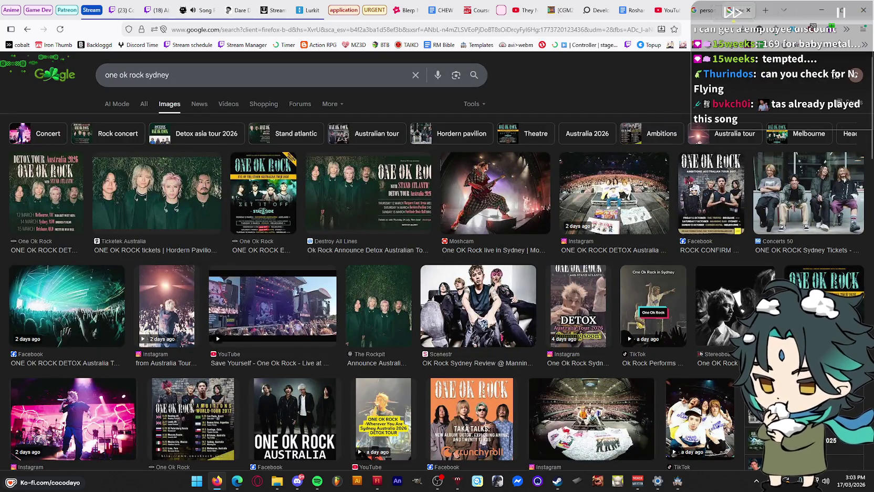
Step: Search Google for 'n flying' and scroll through the general results
{"action": "left_click", "coordinate": [268, 84]}
{"action": "key", "text": "ctrl+a"}
{"action": "type", "text": "n flying"}
{"action": "key", "text": "Return"}
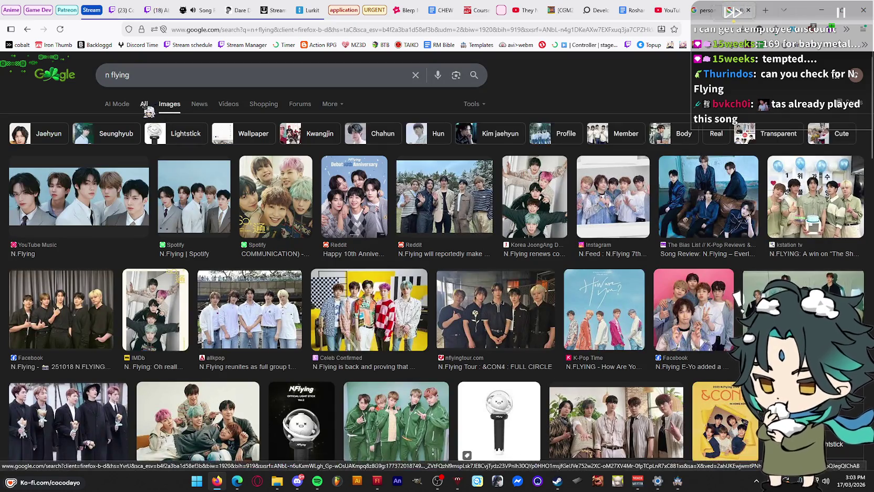
{"action": "left_click", "coordinate": [144, 104]}
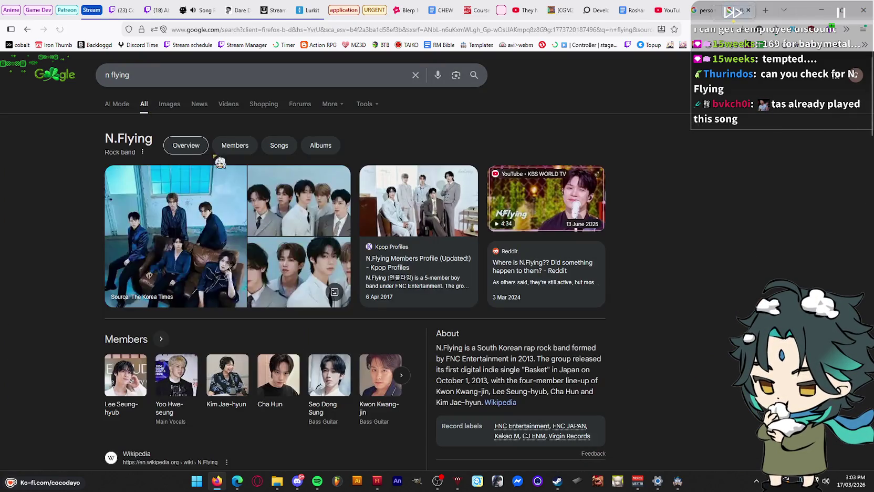
{"action": "scroll", "coordinate": [247, 156], "scroll_direction": "down", "scroll_amount": 5}
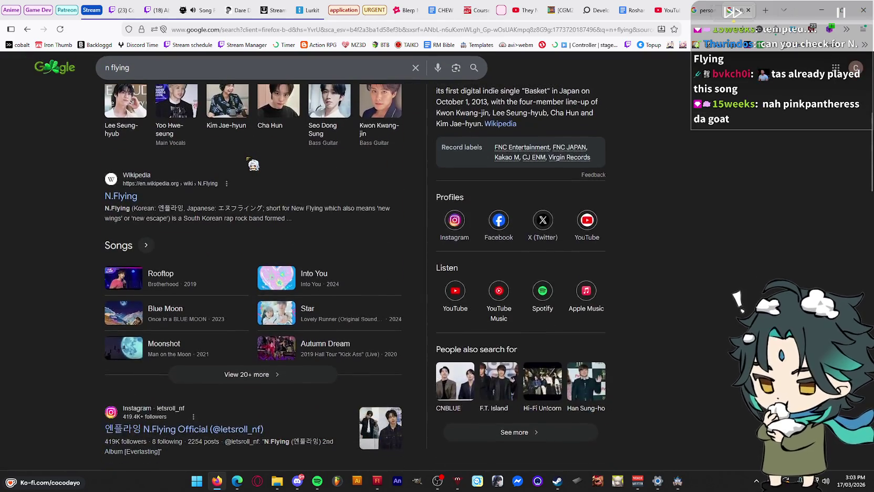
{"action": "scroll", "coordinate": [254, 165], "scroll_direction": "down", "scroll_amount": 2}
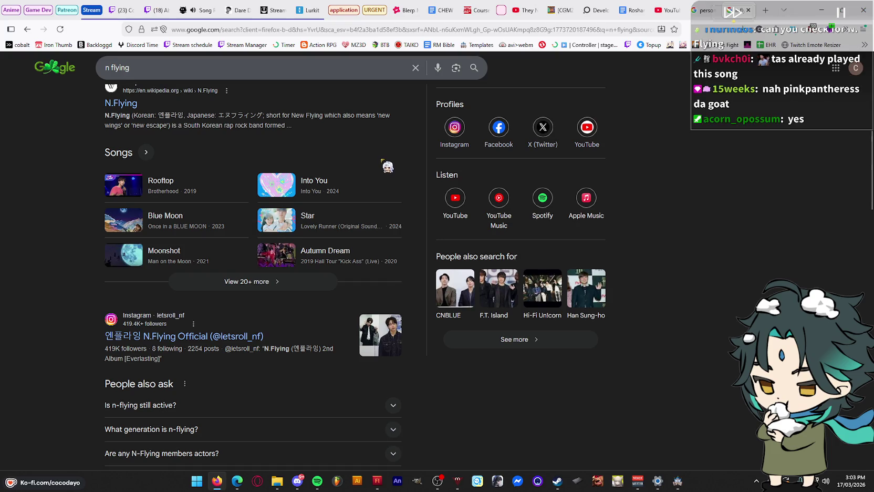
{"action": "scroll", "coordinate": [384, 166], "scroll_direction": "down", "scroll_amount": 8}
{"action": "scroll", "coordinate": [412, 178], "scroll_direction": "down", "scroll_amount": 4}
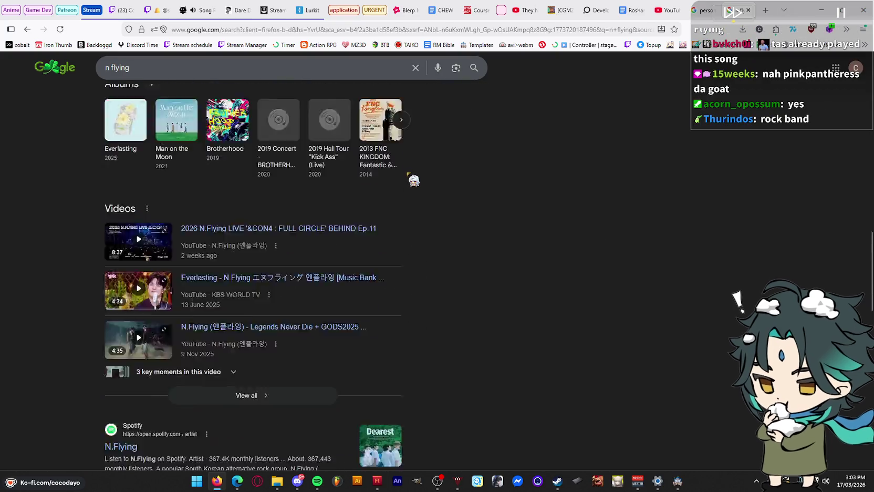
{"action": "scroll", "coordinate": [426, 183], "scroll_direction": "down", "scroll_amount": 5}
{"action": "scroll", "coordinate": [457, 181], "scroll_direction": "down", "scroll_amount": 4}
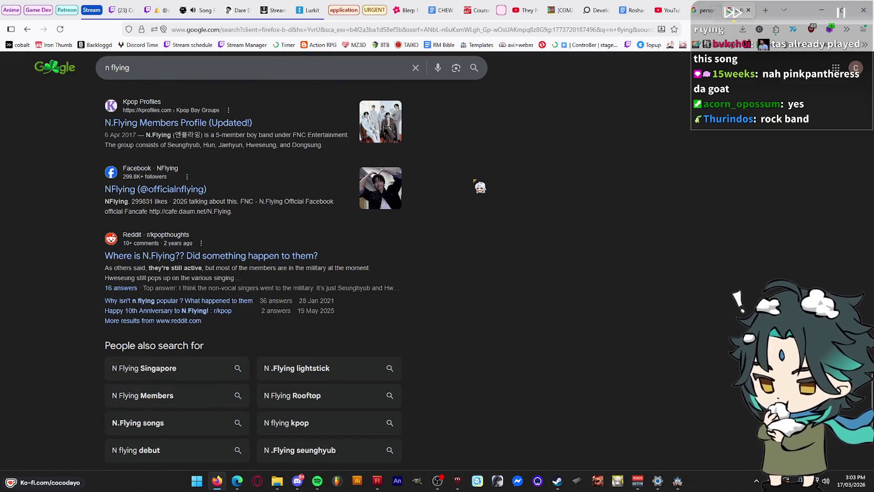
Step: Open the N.Flying Facebook page and view a group photo from its photos
{"action": "left_click", "coordinate": [375, 188]}
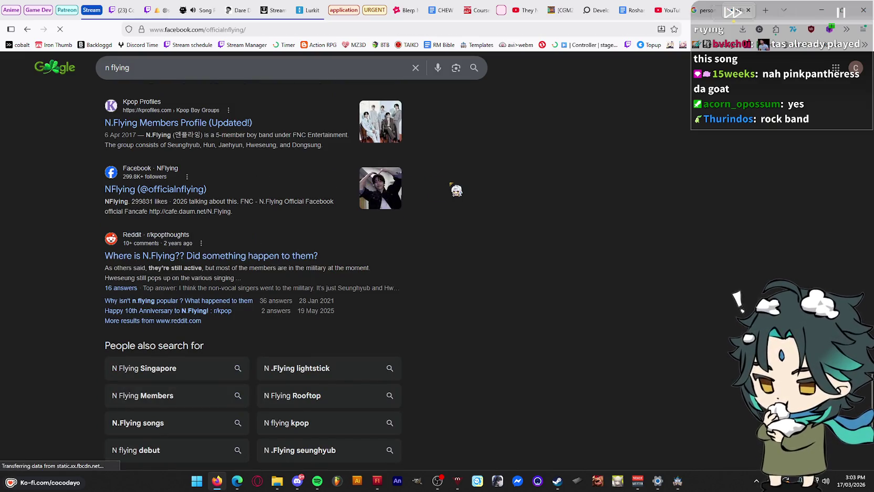
{"action": "scroll", "coordinate": [490, 231], "scroll_direction": "down", "scroll_amount": 4}
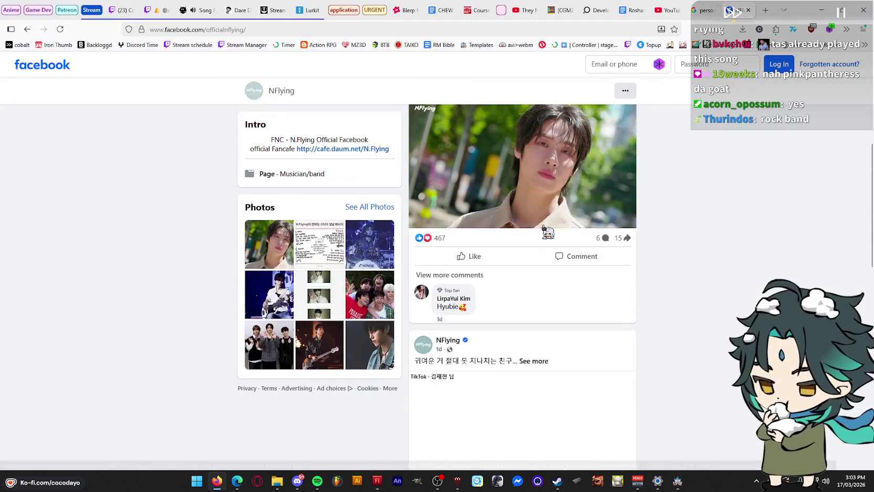
{"action": "scroll", "coordinate": [549, 194], "scroll_direction": "down", "scroll_amount": 4}
{"action": "scroll", "coordinate": [557, 197], "scroll_direction": "down", "scroll_amount": 5}
{"action": "scroll", "coordinate": [567, 199], "scroll_direction": "down", "scroll_amount": 5}
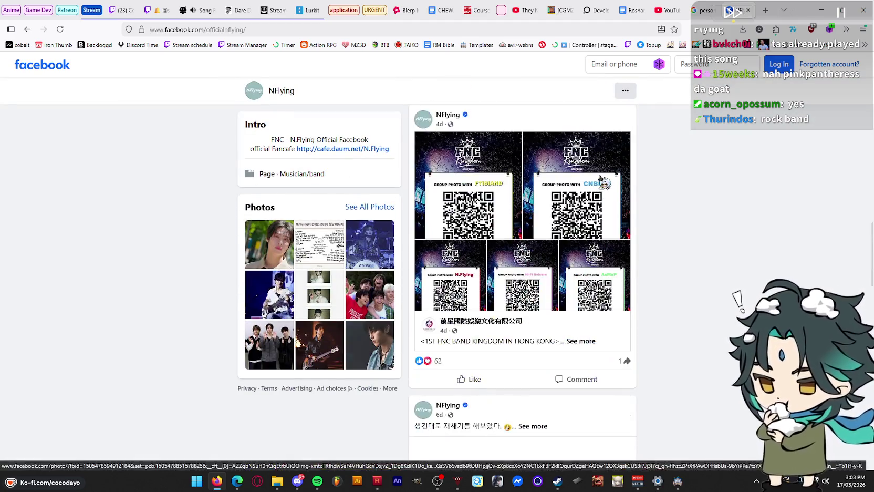
{"action": "scroll", "coordinate": [580, 202], "scroll_direction": "up", "scroll_amount": 6}
{"action": "scroll", "coordinate": [580, 203], "scroll_direction": "up", "scroll_amount": 5}
{"action": "scroll", "coordinate": [525, 236], "scroll_direction": "down", "scroll_amount": 1}
{"action": "scroll", "coordinate": [315, 363], "scroll_direction": "up", "scroll_amount": 5}
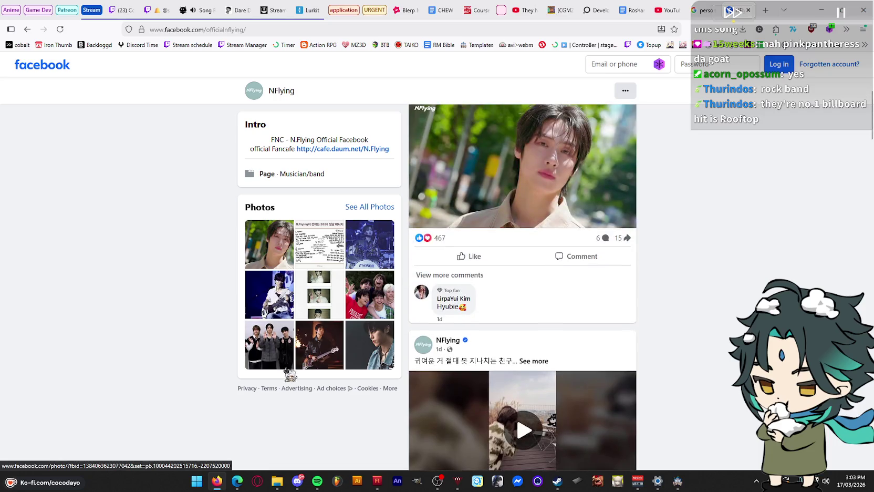
{"action": "left_click", "coordinate": [550, 419]}
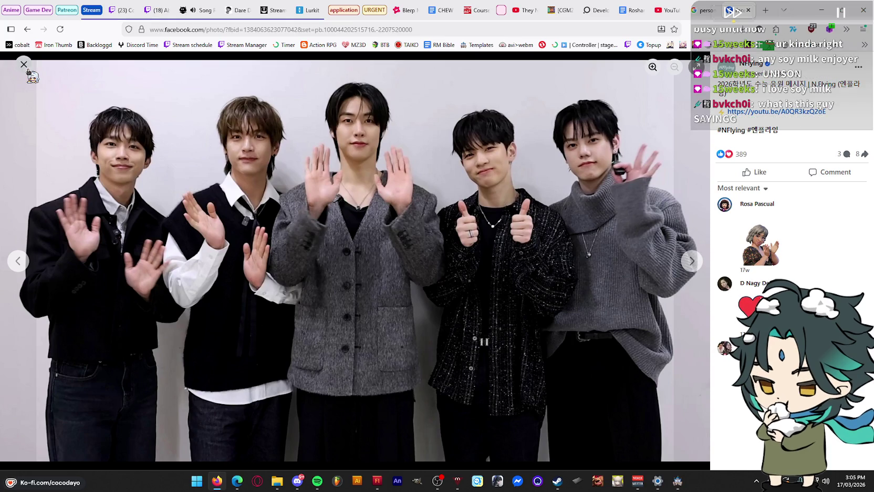
Step: Close the group photo and scroll down the NFlying page's posts
{"action": "left_click", "coordinate": [27, 70]}
{"action": "scroll", "coordinate": [683, 238], "scroll_direction": "down", "scroll_amount": 4}
{"action": "scroll", "coordinate": [678, 235], "scroll_direction": "down", "scroll_amount": 5}
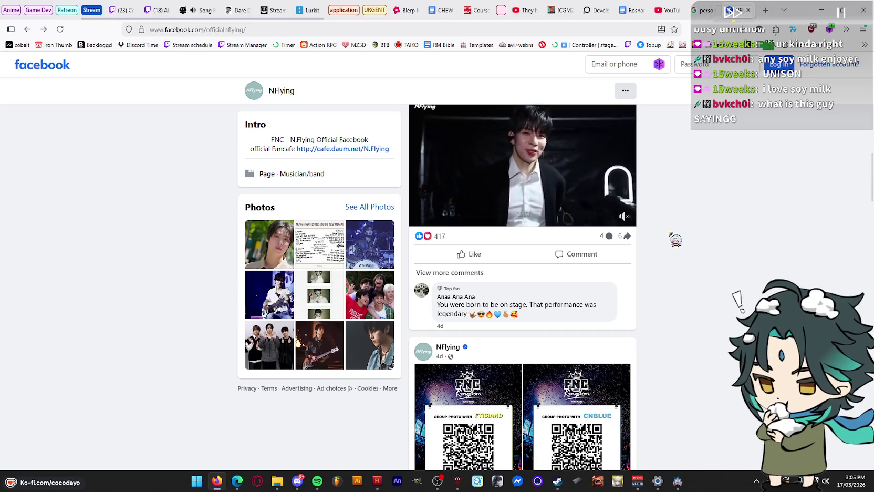
{"action": "scroll", "coordinate": [673, 236], "scroll_direction": "down", "scroll_amount": 5}
{"action": "scroll", "coordinate": [669, 232], "scroll_direction": "down", "scroll_amount": 5}
{"action": "scroll", "coordinate": [668, 234], "scroll_direction": "down", "scroll_amount": 5}
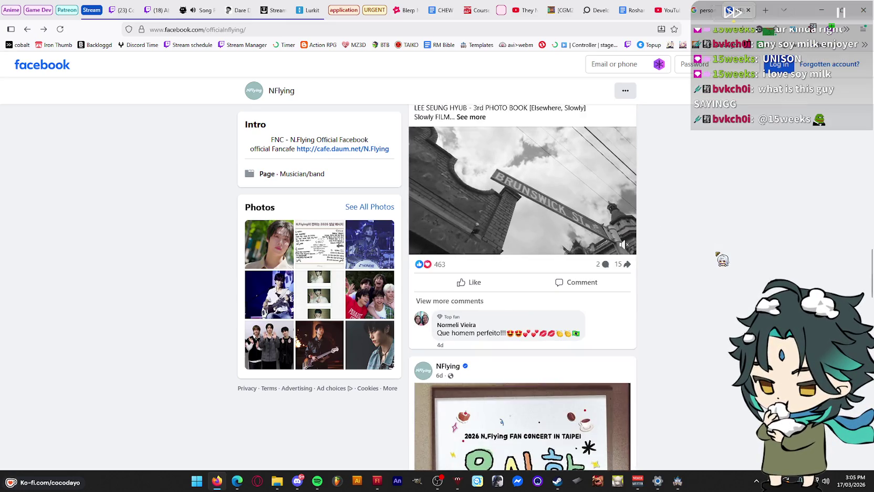
{"action": "scroll", "coordinate": [722, 257], "scroll_direction": "up", "scroll_amount": 2}
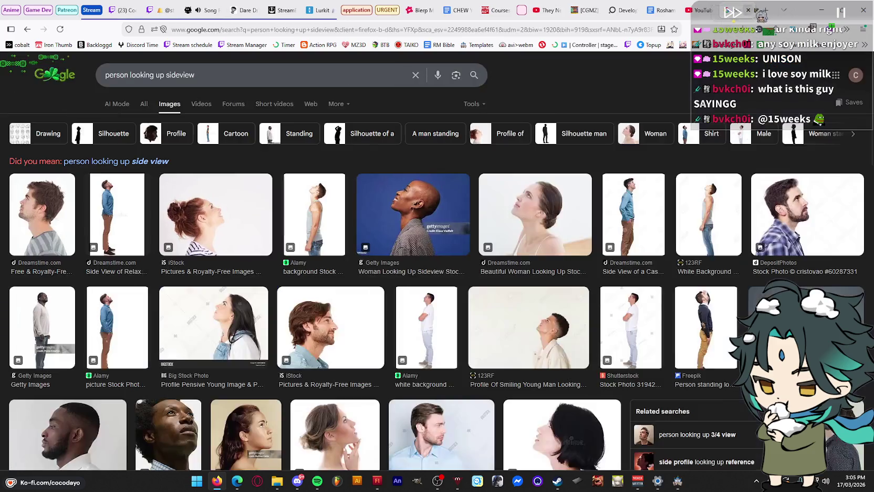
Step: Close Facebook and preview the woman and the standing man looking upward
{"action": "left_click", "coordinate": [748, 10]}
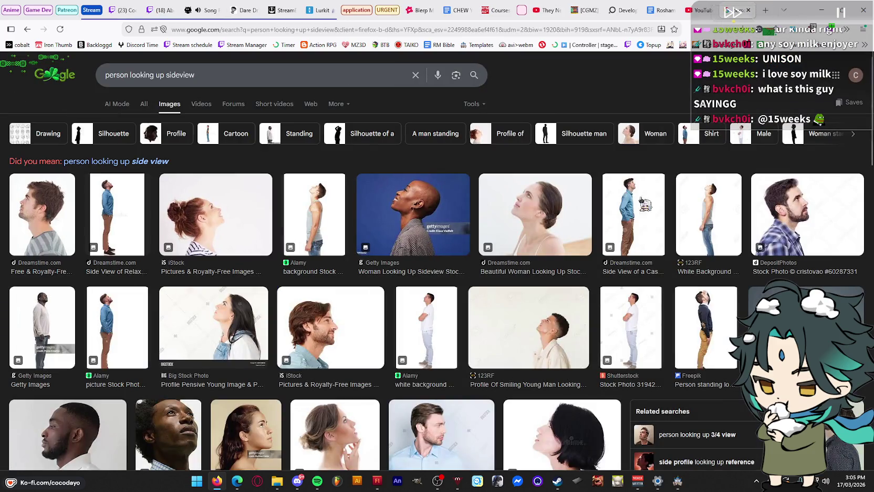
{"action": "left_click", "coordinate": [386, 239]}
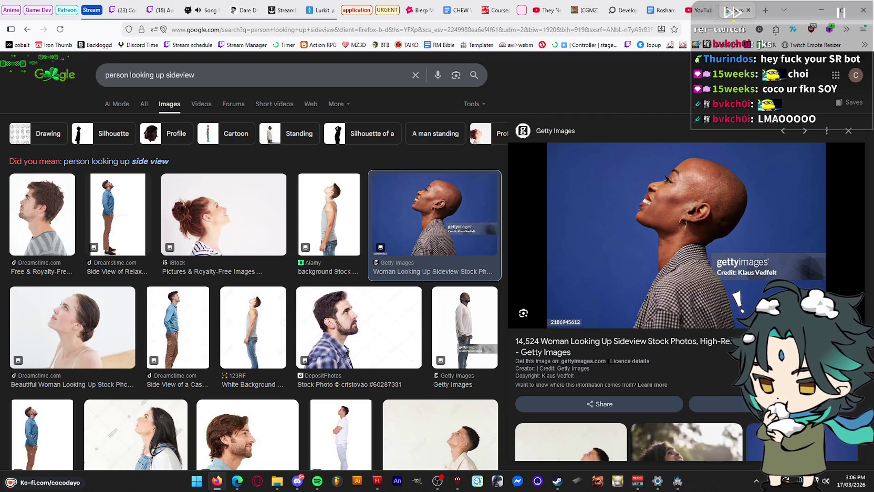
{"action": "left_click", "coordinate": [455, 332]}
Step: Open the standing man's full Getty image in a new tab, then close it
{"action": "right_click", "coordinate": [671, 285]}
{"action": "left_click", "coordinate": [717, 113]}
{"action": "left_click", "coordinate": [738, 10]}
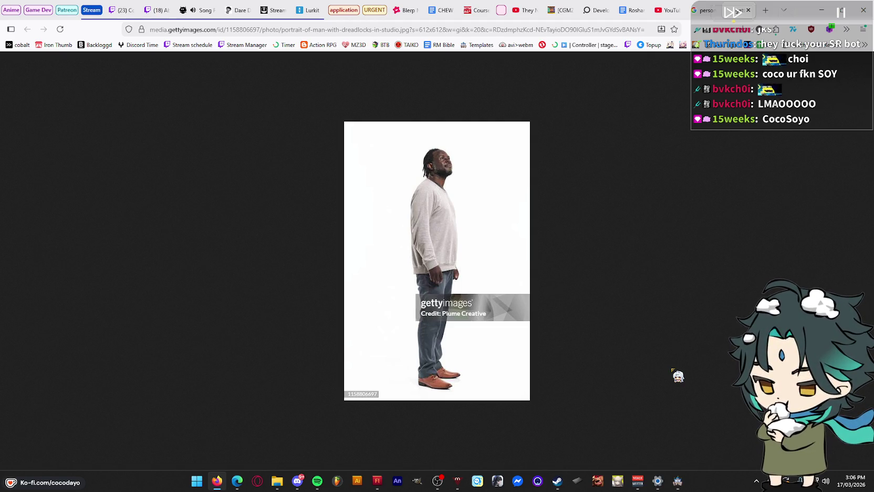
{"action": "key", "text": "alt+Tab"}
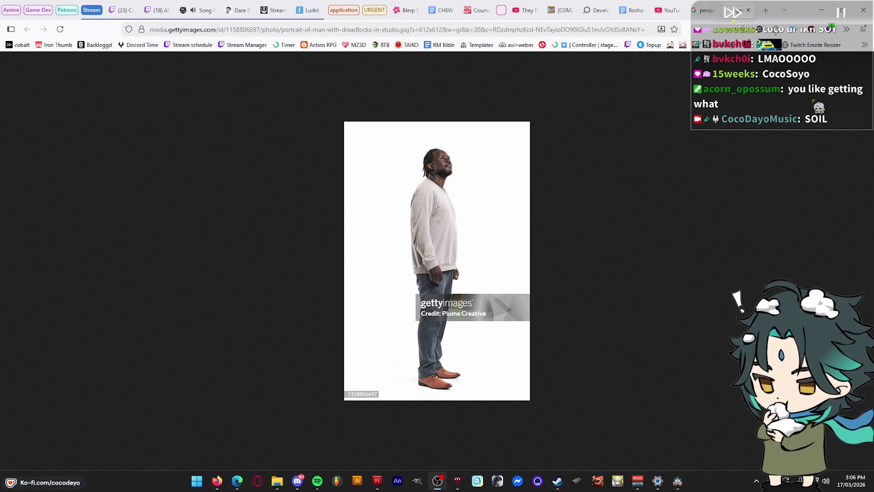
{"action": "left_click", "coordinate": [748, 10]}
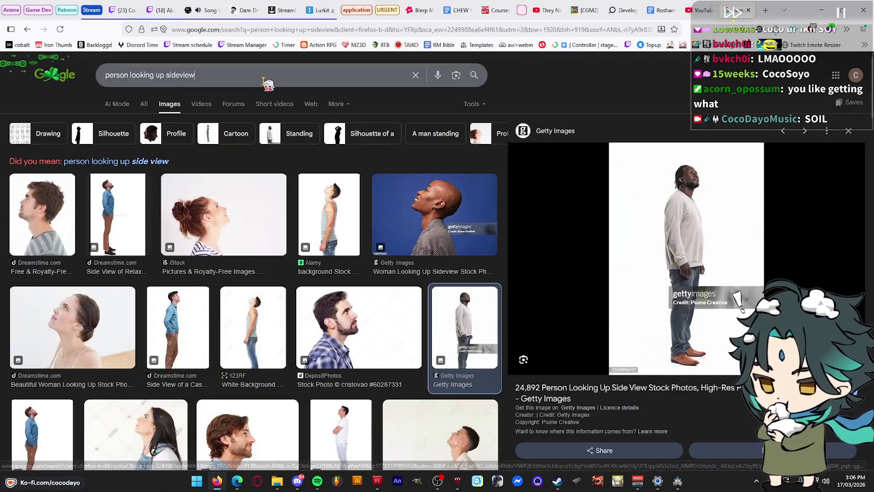
Step: Search images for 'soil' and preview the USask and Horses and People photos
{"action": "type", "text": "soil"}
{"action": "key", "text": "Return"}
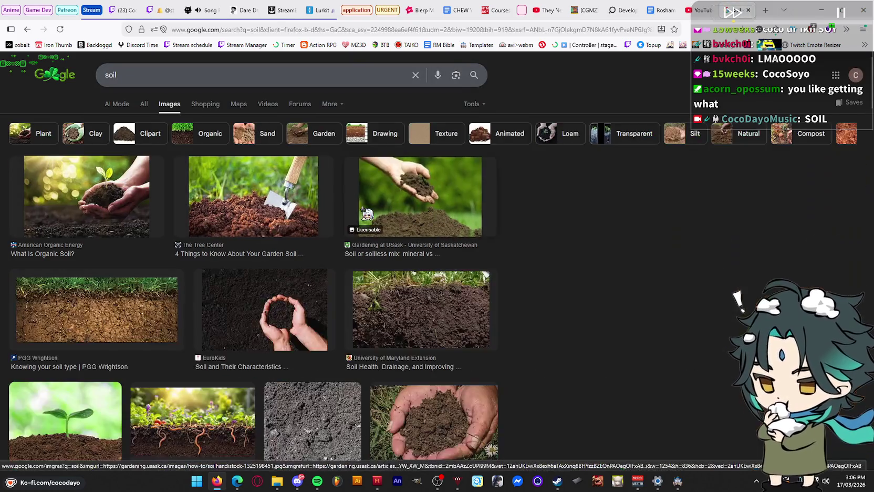
{"action": "left_click", "coordinate": [476, 215]}
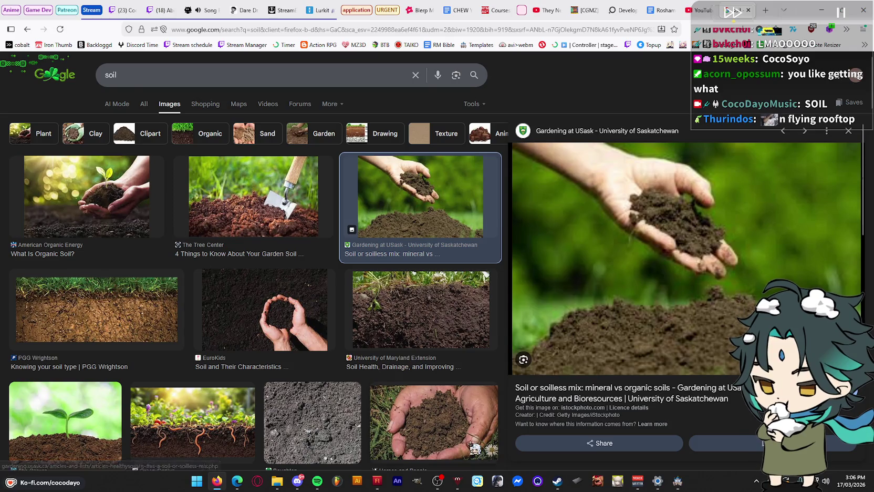
{"action": "left_click", "coordinate": [483, 452]}
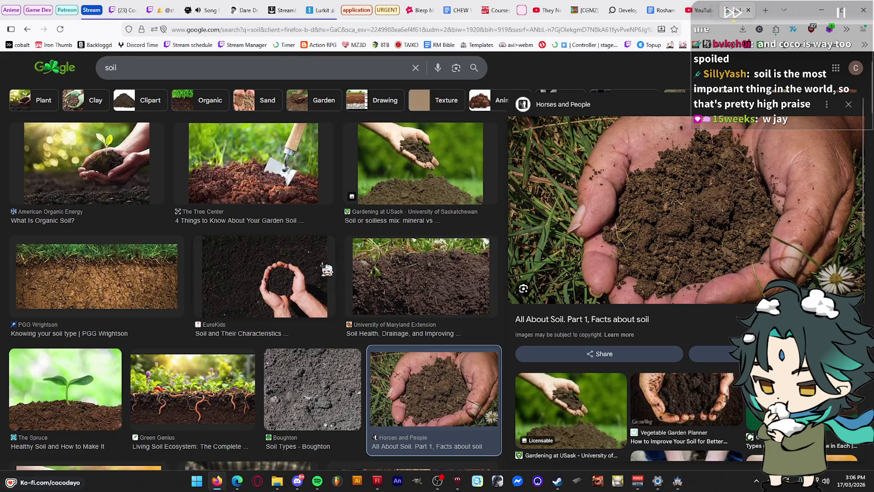
{"action": "scroll", "coordinate": [348, 270], "scroll_direction": "up", "scroll_amount": 1}
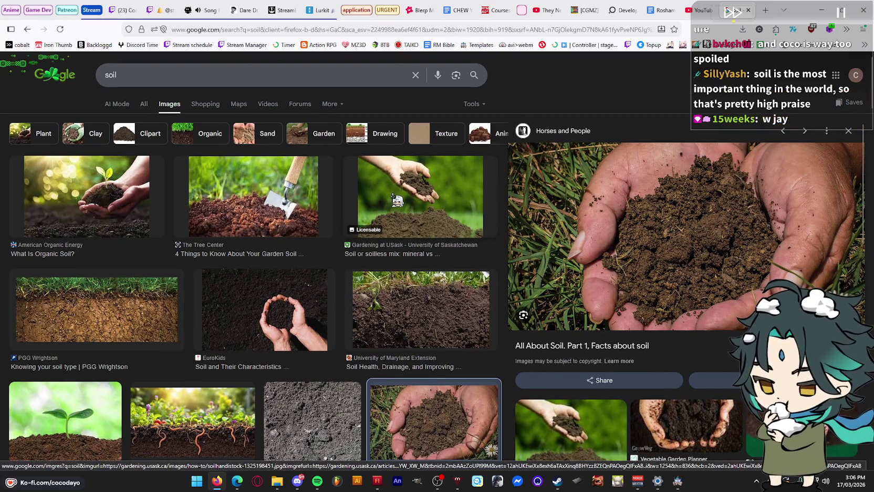
Step: Change the image search to 'soy'
{"action": "left_click", "coordinate": [355, 74]}
{"action": "type", "text": "y"}
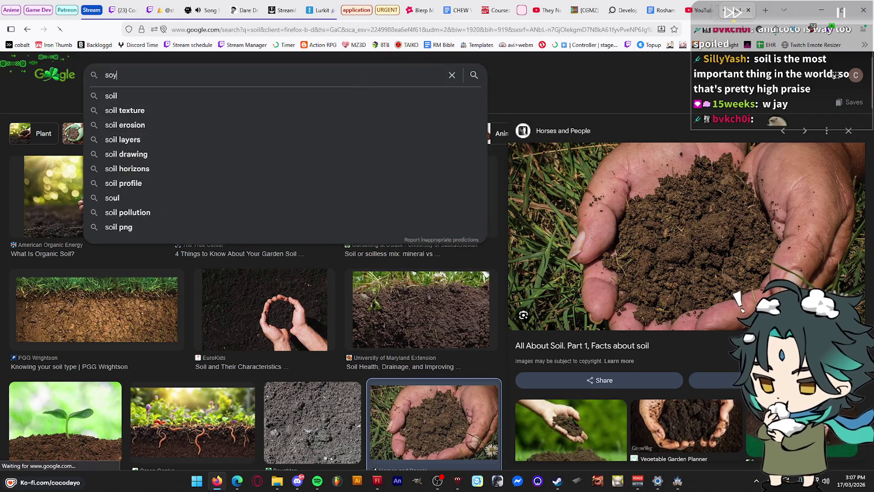
{"action": "key", "text": "Return"}
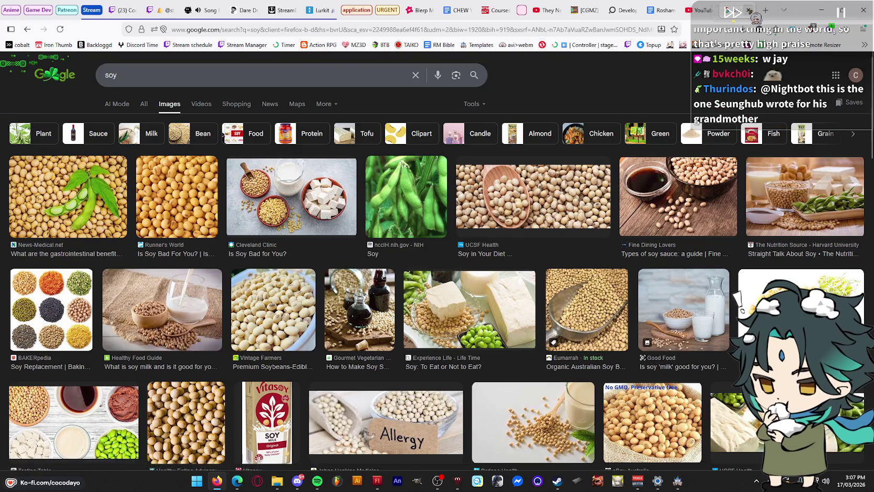
{"action": "left_click", "coordinate": [753, 14]}
Step: Scroll through Nightbot's upcoming song queue, then return to Adobe Flash
{"action": "left_click", "coordinate": [221, 13]}
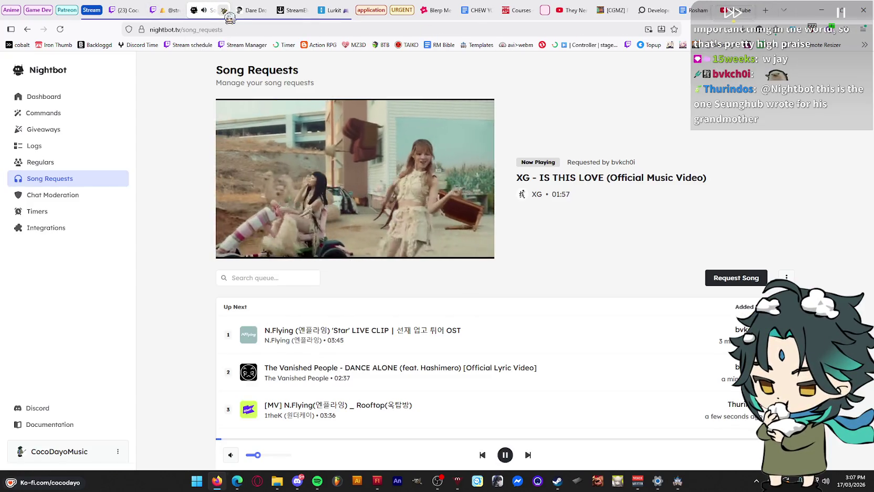
{"action": "scroll", "coordinate": [746, 211], "scroll_direction": "down", "scroll_amount": 2}
{"action": "scroll", "coordinate": [606, 211], "scroll_direction": "up", "scroll_amount": 2}
{"action": "scroll", "coordinate": [393, 203], "scroll_direction": "down", "scroll_amount": 5}
{"action": "scroll", "coordinate": [556, 189], "scroll_direction": "down", "scroll_amount": 2}
{"action": "scroll", "coordinate": [604, 126], "scroll_direction": "up", "scroll_amount": 5}
{"action": "scroll", "coordinate": [604, 158], "scroll_direction": "down", "scroll_amount": 5}
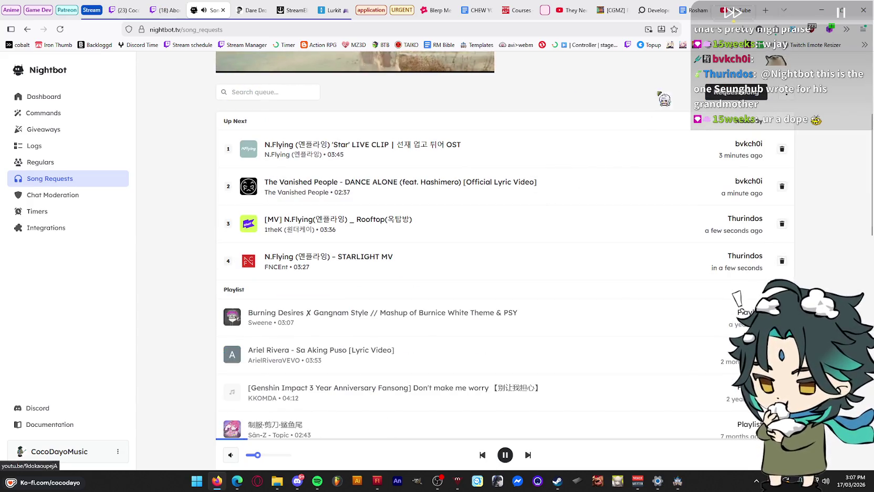
{"action": "scroll", "coordinate": [683, 118], "scroll_direction": "down", "scroll_amount": 5}
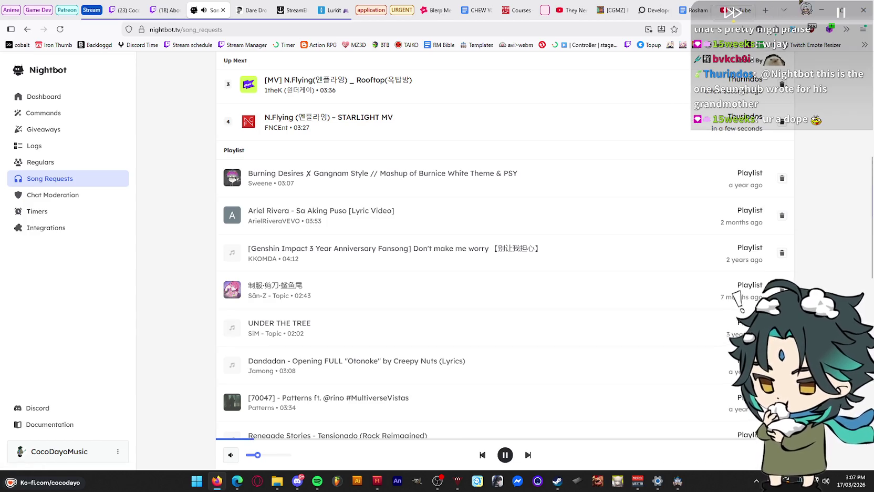
{"action": "scroll", "coordinate": [739, 299], "scroll_direction": "up", "scroll_amount": 10}
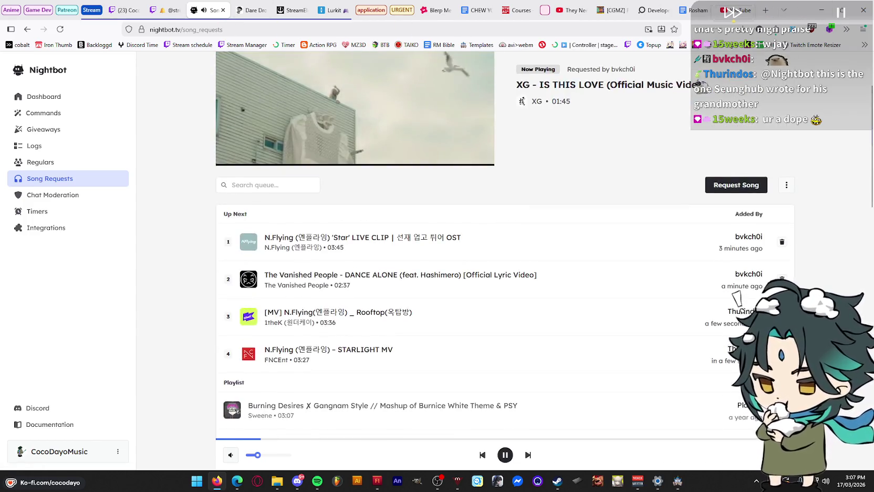
{"action": "key", "text": "alt+Tab"}
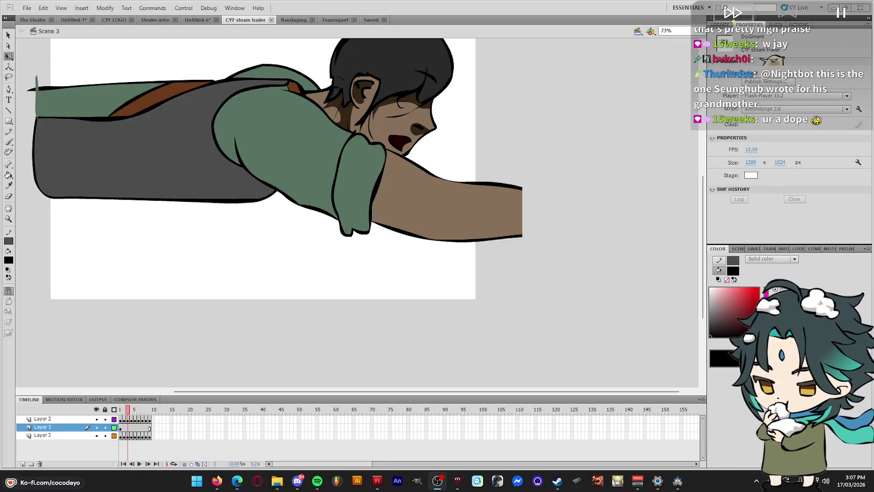
Step: Preview the animation, then move to frame 7
{"action": "scroll", "coordinate": [487, 261], "scroll_direction": "up", "scroll_amount": 2}
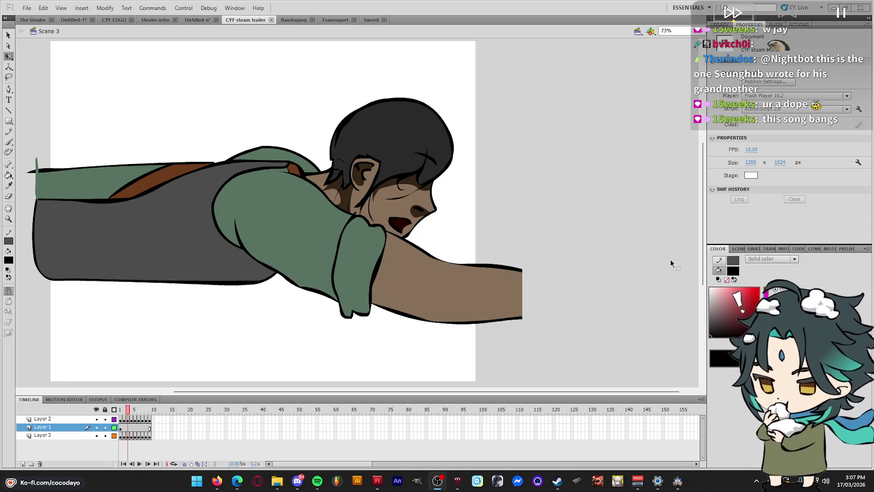
{"action": "key", "text": "Return"}
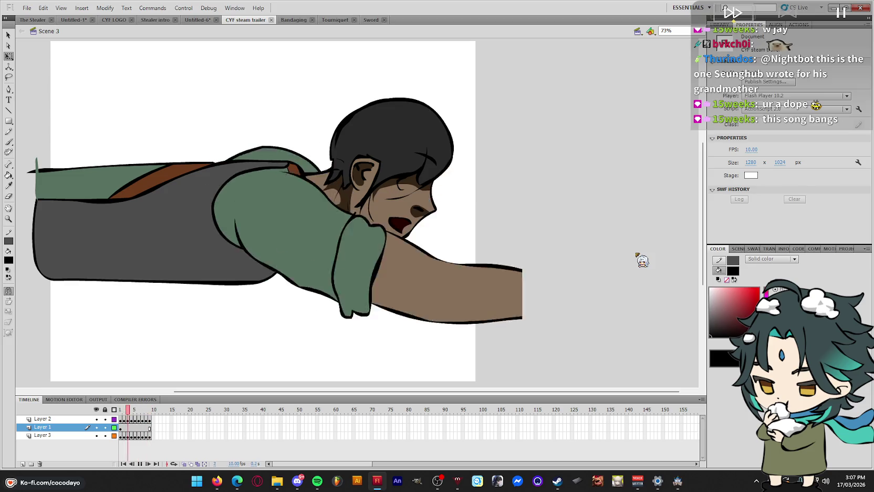
{"action": "key", "text": "Return"}
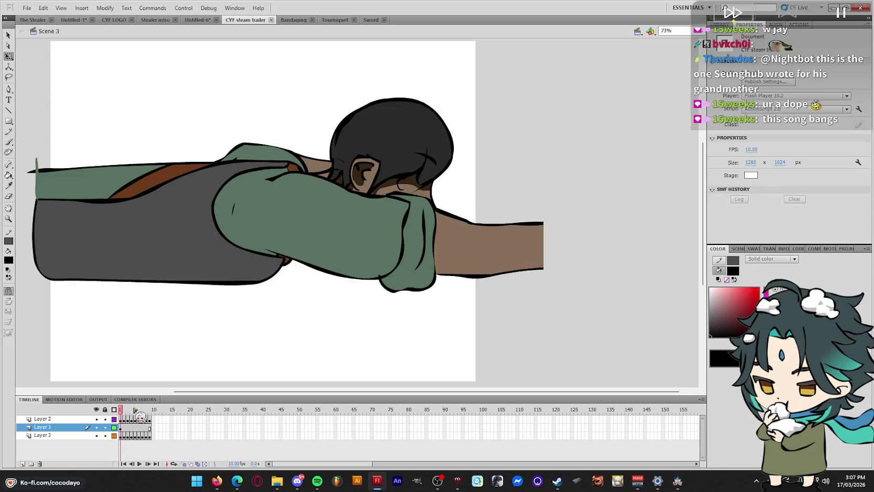
{"action": "left_click", "coordinate": [139, 419]}
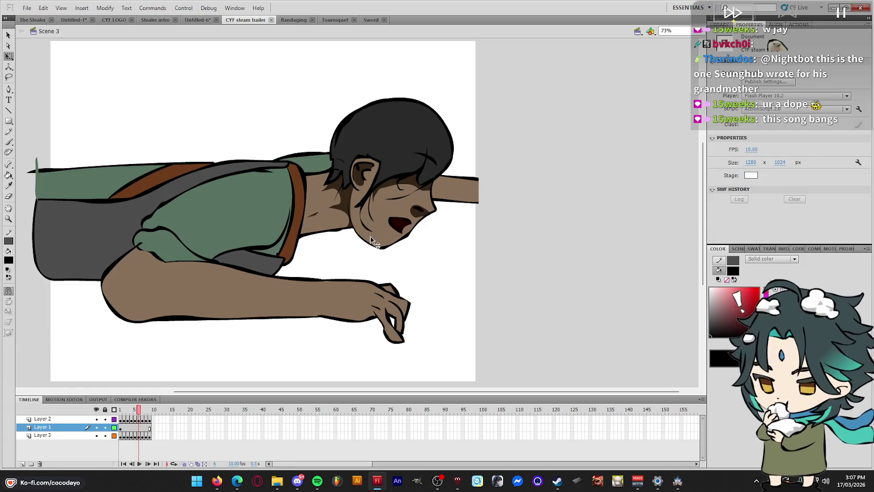
{"action": "key", "text": "k"}
Step: With onion skin on, brush a black outline over the hand's top knuckles on frame 7
{"action": "key", "text": "period"}
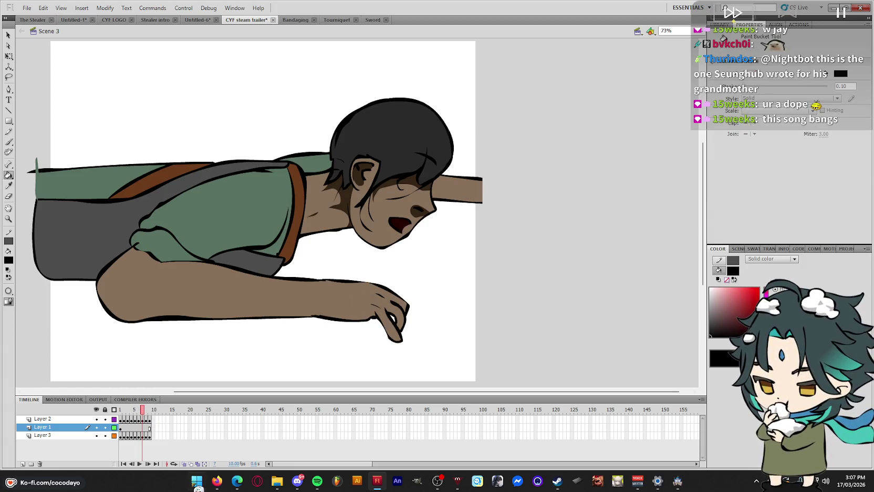
{"action": "left_click", "coordinate": [183, 463]}
{"action": "key", "text": "b"}
{"action": "left_click_drag", "start_coordinate": [379, 284], "coordinate": [400, 293]}
{"action": "key", "text": "i"}
{"action": "left_click", "coordinate": [363, 292]}
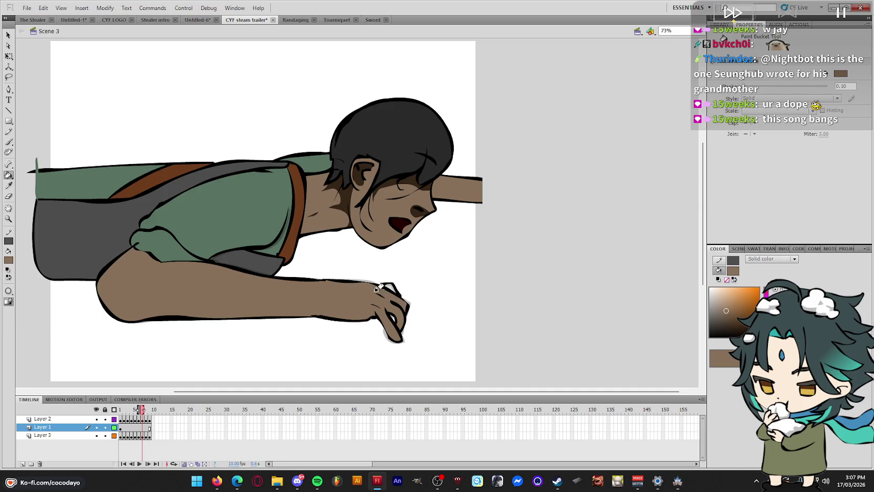
Step: Cut the knuckle stroke off Layer 1 and paste it in place on Layer 2
{"action": "key", "text": "q"}
{"action": "left_click", "coordinate": [393, 289]}
{"action": "key", "text": "Delete"}
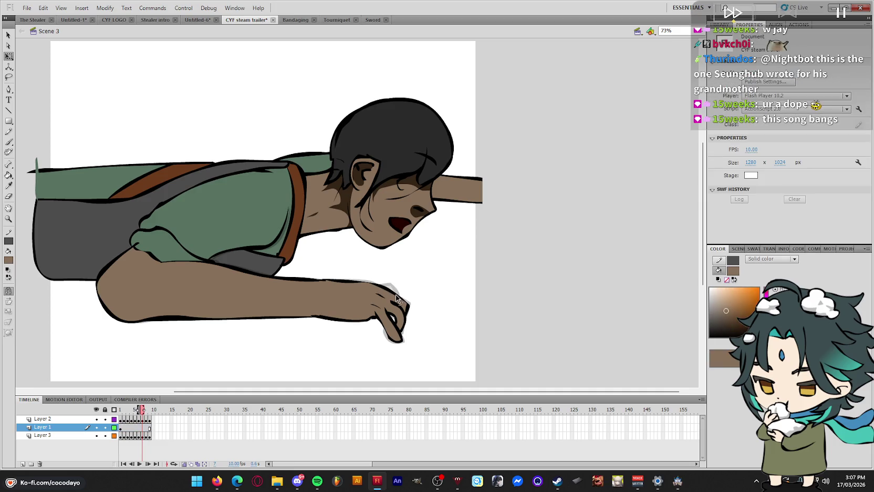
{"action": "left_click", "coordinate": [397, 298]}
{"action": "right_click", "coordinate": [468, 286]}
{"action": "left_click", "coordinate": [507, 315]}
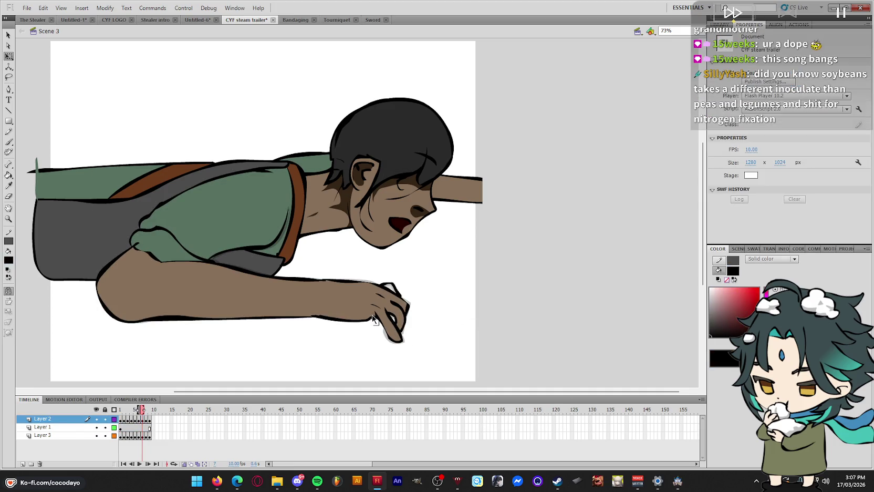
Step: Preview the animation to check the new knuckle outline
{"action": "left_click", "coordinate": [281, 303]}
{"action": "key", "text": "q"}
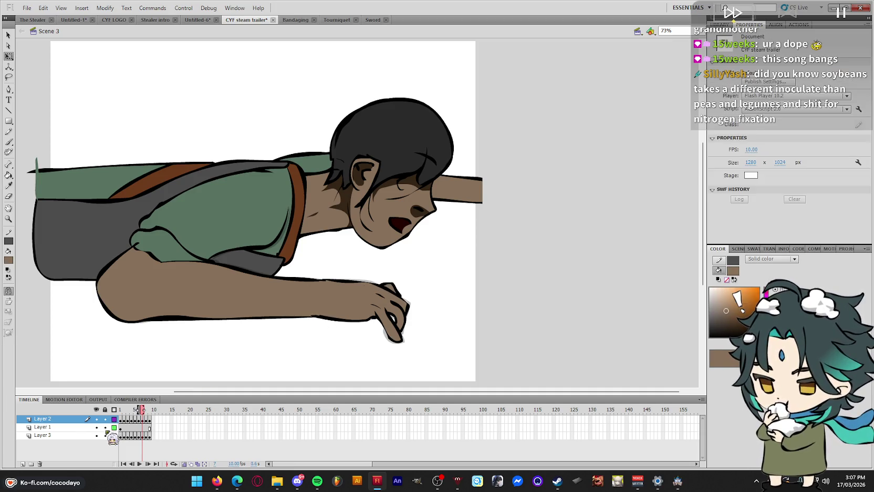
{"action": "key", "text": "Return"}
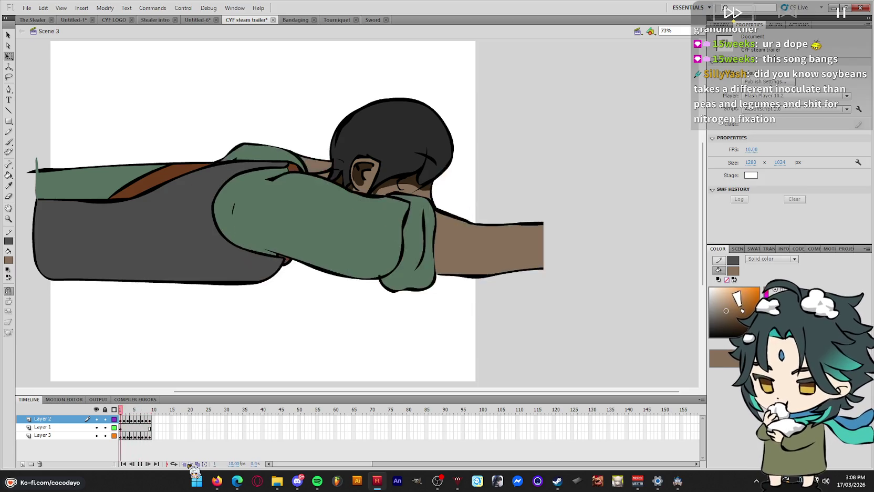
{"action": "key", "text": "Return"}
Step: Select the boy's left body edge, preview the reaching animation, and save the CYF steam trailer document
{"action": "left_click", "coordinate": [57, 211]}
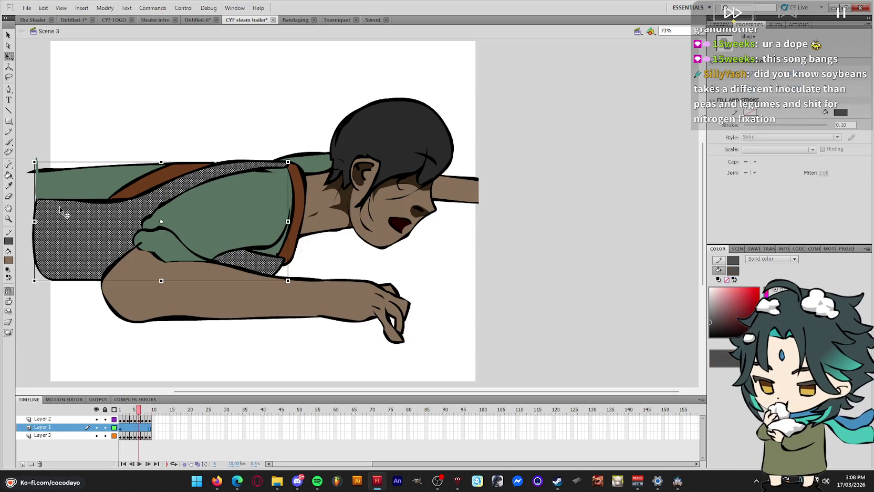
{"action": "left_click", "coordinate": [21, 119]}
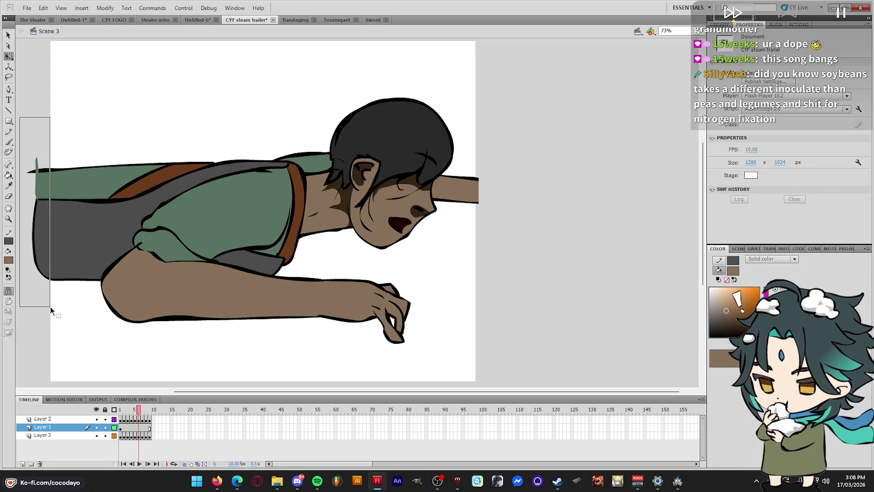
{"action": "left_click_drag", "start_coordinate": [46, 306], "coordinate": [46, 307]}
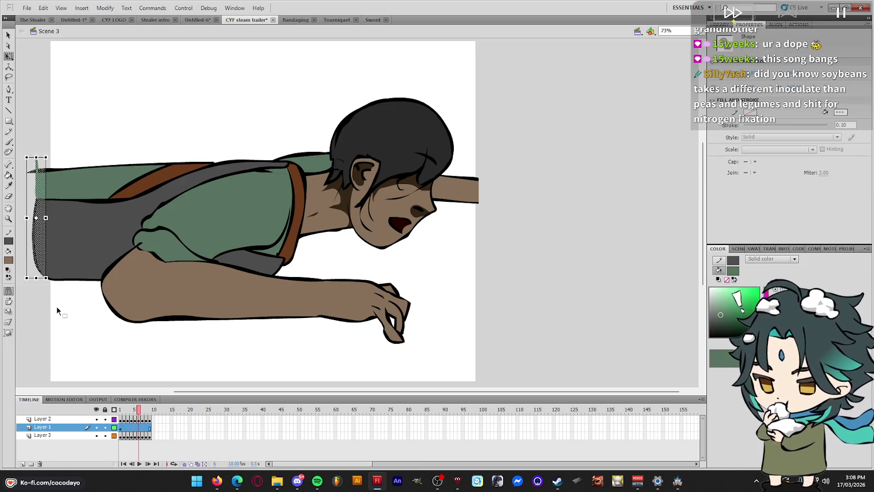
{"action": "key", "text": "Return"}
{"action": "key", "text": "ctrl+s"}
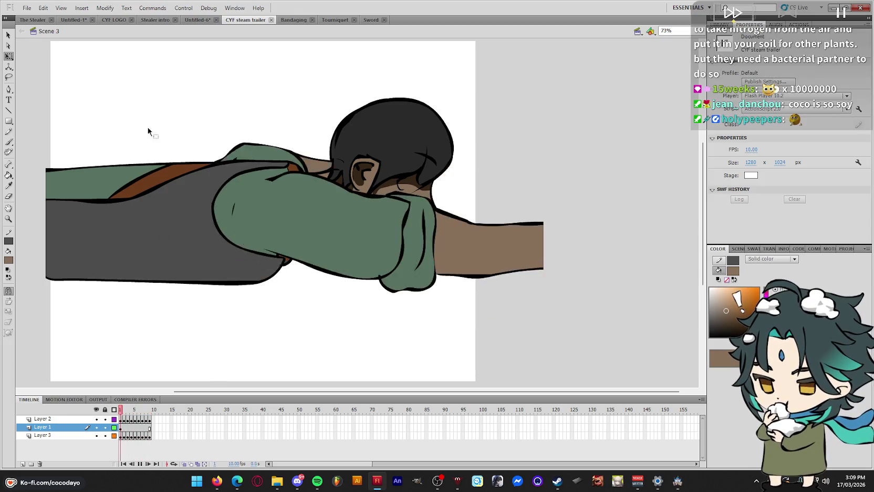
Step: Open File > New from Template on RPG Maker, then bring up the image viewer windows
{"action": "left_click", "coordinate": [27, 9]}
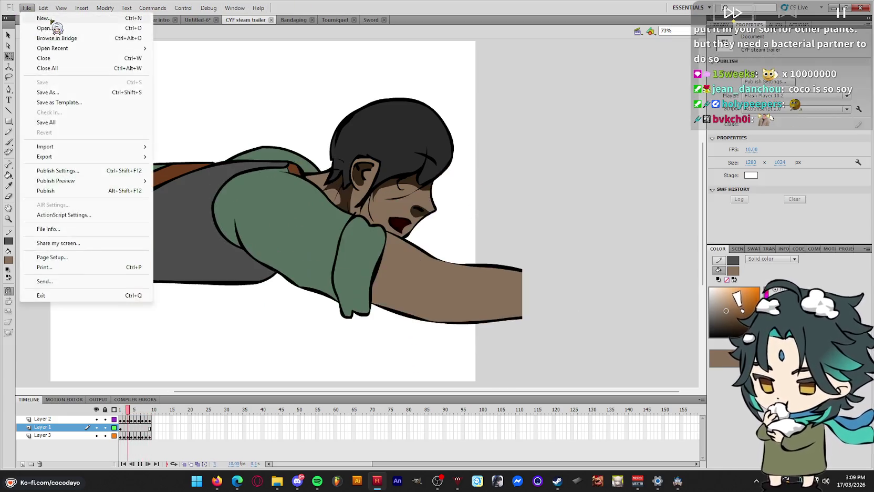
{"action": "left_click", "coordinate": [29, 19]}
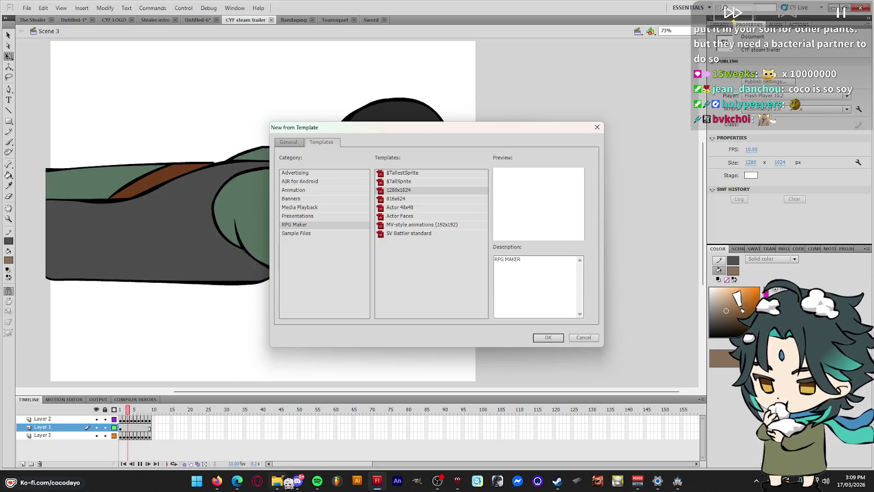
{"action": "left_click", "coordinate": [292, 487]}
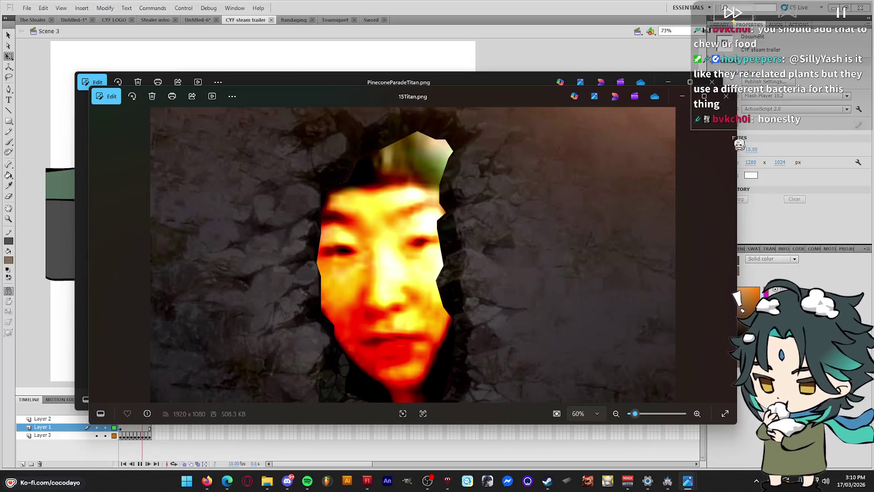
Step: Close PineconeParadeTitan, then zoom around 15Titan and close it
{"action": "left_click", "coordinate": [712, 82]}
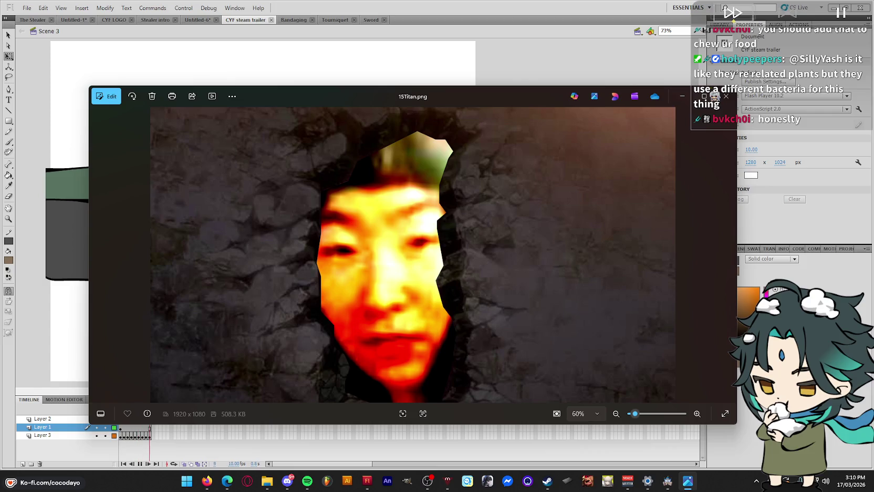
{"action": "scroll", "coordinate": [394, 285], "scroll_direction": "up", "scroll_amount": 2}
{"action": "scroll", "coordinate": [404, 287], "scroll_direction": "up", "scroll_amount": 4}
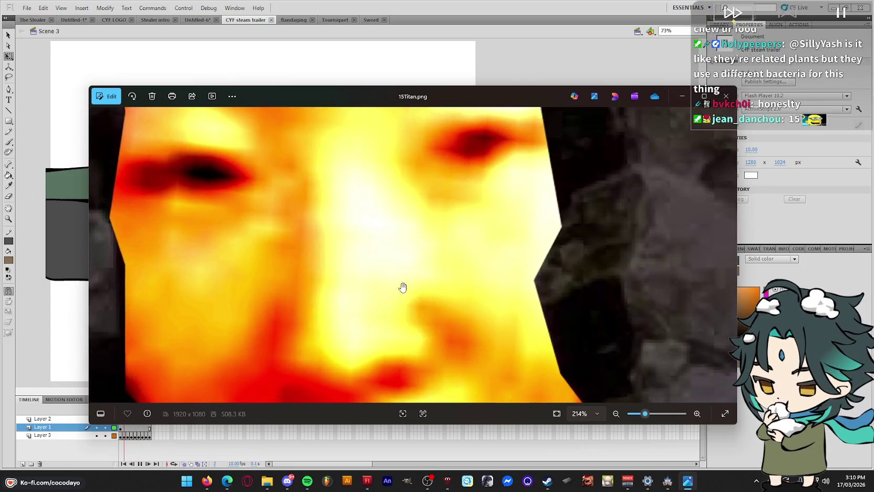
{"action": "scroll", "coordinate": [491, 206], "scroll_direction": "up", "scroll_amount": 2}
{"action": "scroll", "coordinate": [492, 207], "scroll_direction": "up", "scroll_amount": 2}
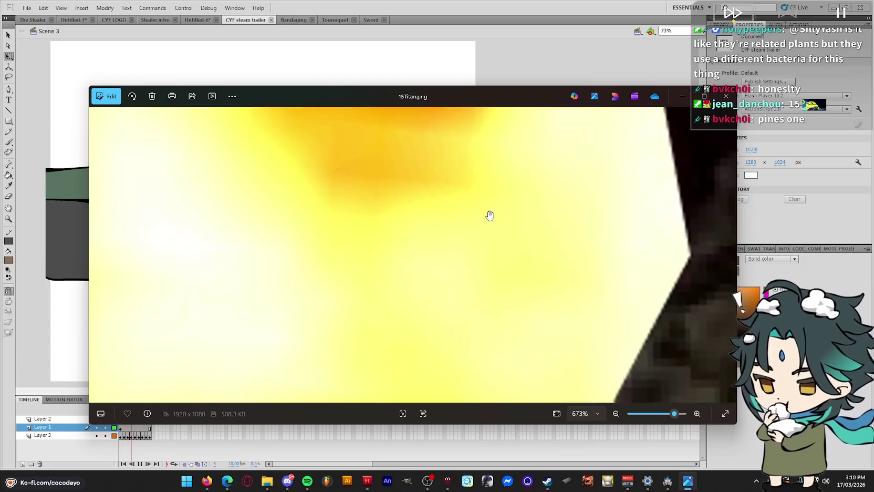
{"action": "scroll", "coordinate": [489, 216], "scroll_direction": "down", "scroll_amount": 5}
{"action": "scroll", "coordinate": [490, 216], "scroll_direction": "down", "scroll_amount": 5}
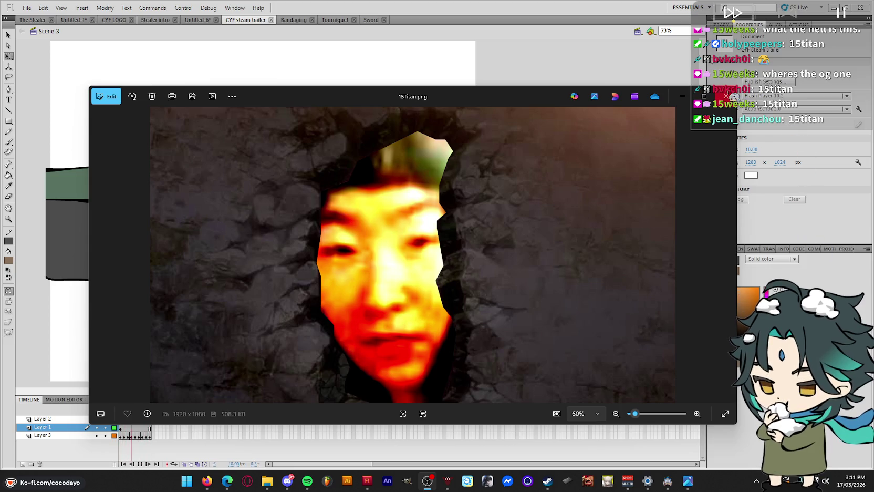
{"action": "left_click", "coordinate": [727, 96]}
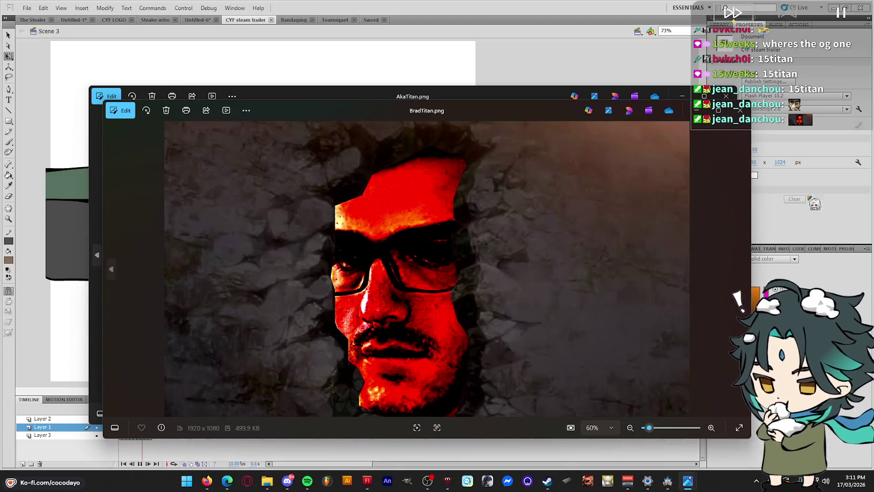
Step: Move and minimize AkaTitan, then look over BradTitan and close it
{"action": "left_click_drag", "start_coordinate": [554, 101], "coordinate": [465, 59]}
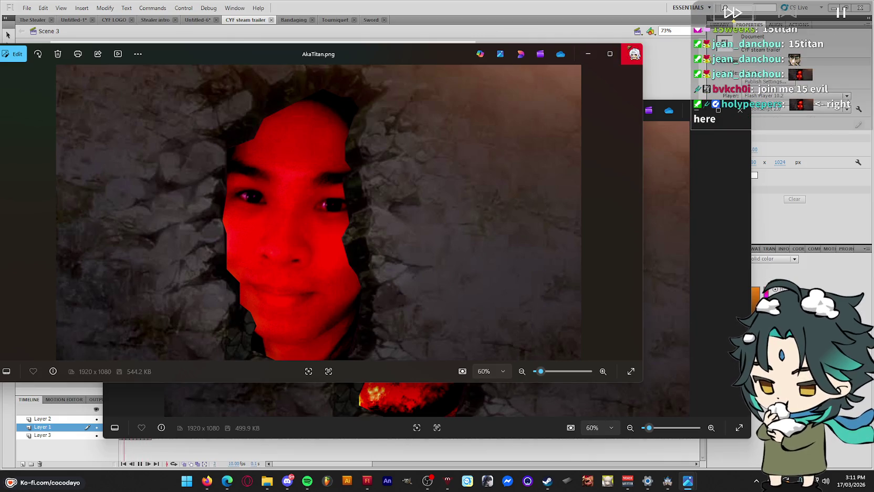
{"action": "left_click", "coordinate": [588, 54]}
{"action": "left_click_drag", "start_coordinate": [502, 115], "coordinate": [464, 67]}
{"action": "scroll", "coordinate": [380, 230], "scroll_direction": "up", "scroll_amount": 2}
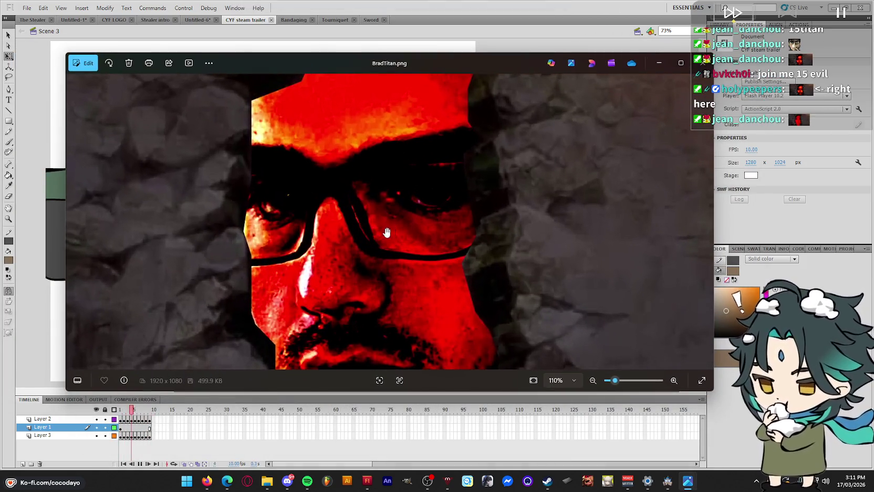
{"action": "scroll", "coordinate": [442, 236], "scroll_direction": "down", "scroll_amount": 2}
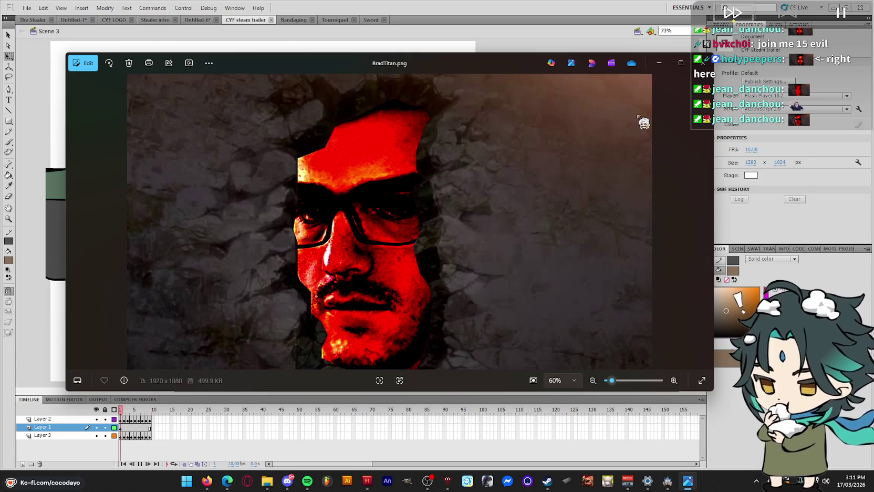
{"action": "key", "text": "alt+F4"}
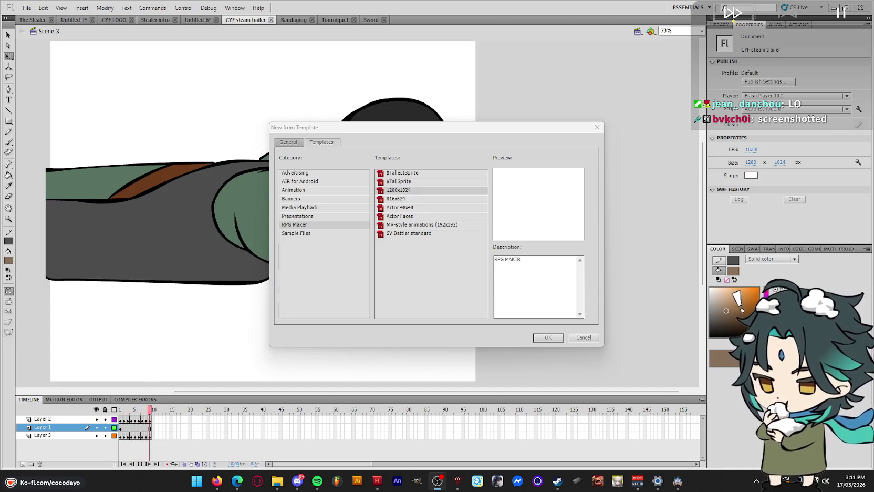
Step: Cancel the New from Template dialog and scroll the Tongue wormhole stage
{"action": "left_click", "coordinate": [597, 127]}
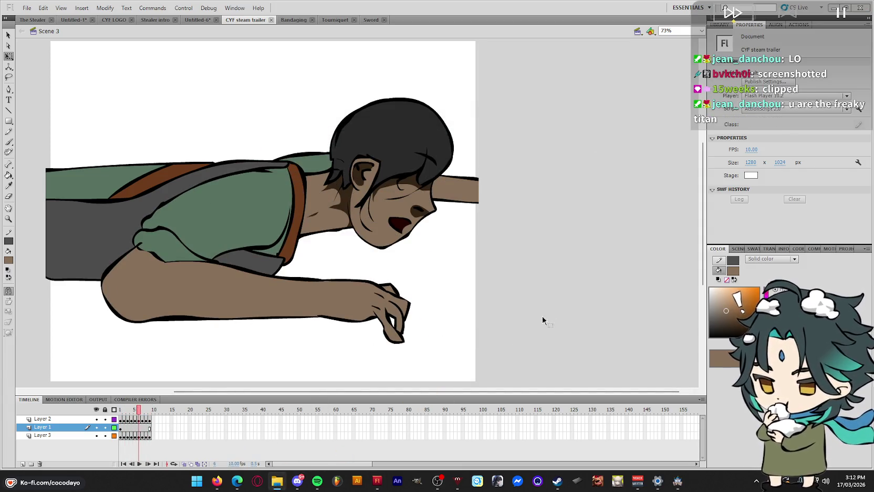
{"action": "scroll", "coordinate": [544, 310], "scroll_direction": "up", "scroll_amount": 2}
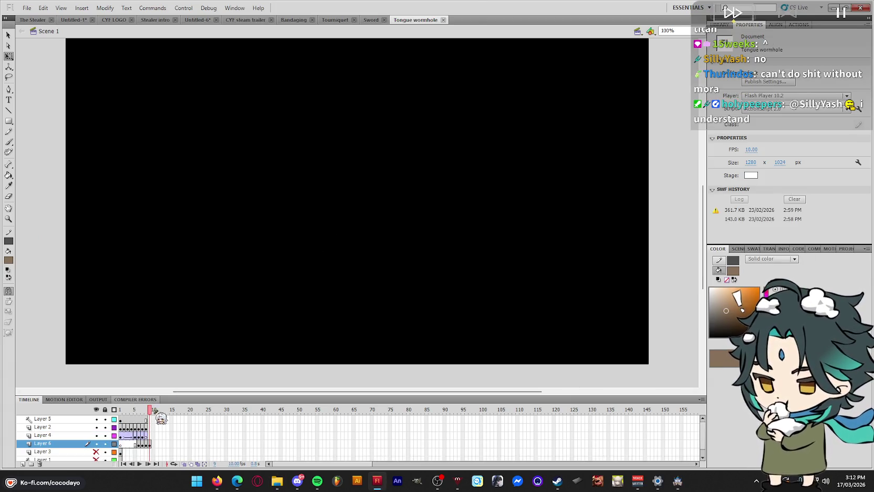
Step: Scrub the Tongue wormhole animation and select its red background shape
{"action": "left_click_drag", "start_coordinate": [158, 410], "coordinate": [86, 413]}
{"action": "left_click", "coordinate": [320, 240]}
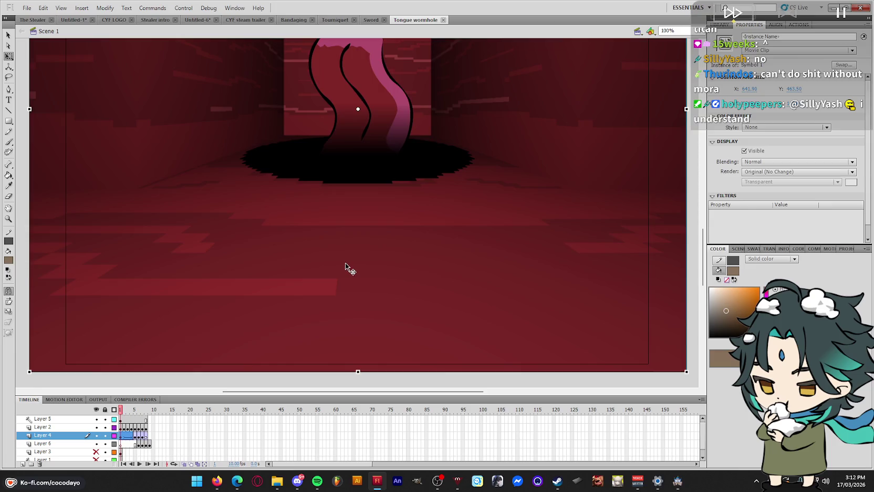
{"action": "key", "text": "Return"}
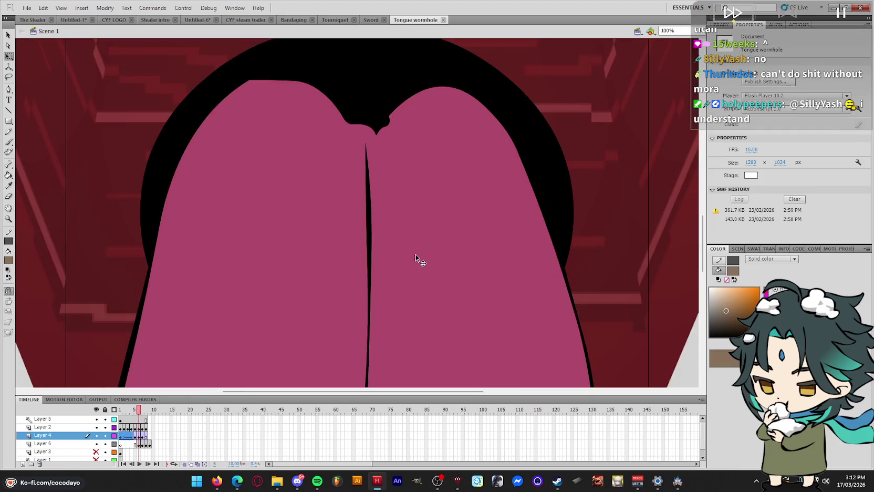
{"action": "left_click", "coordinate": [602, 219]}
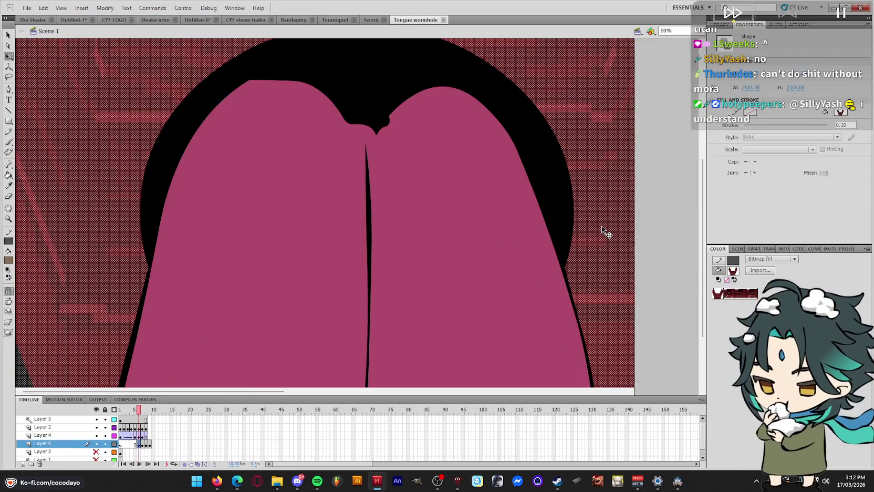
{"action": "key", "text": "ctrl+minus"}
{"action": "key", "text": "period"}
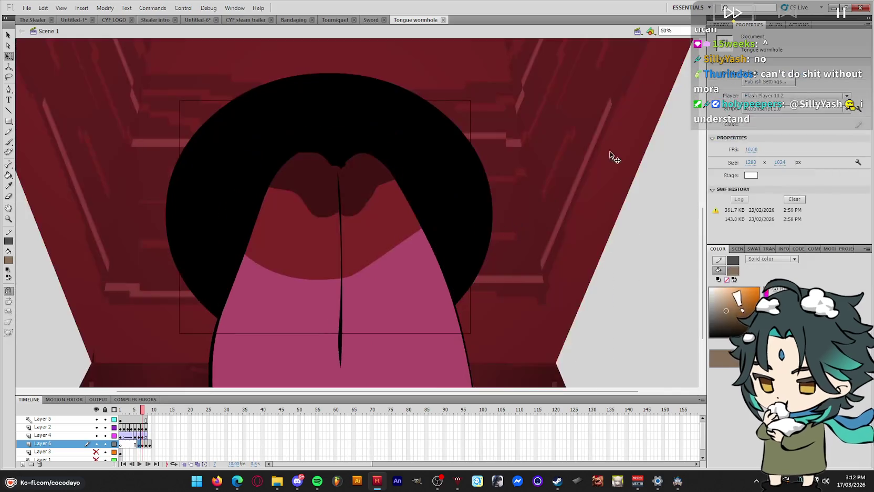
Step: Select the wall and back-wall shapes, then return to the CYF steam trailer document
{"action": "left_click", "coordinate": [720, 25]}
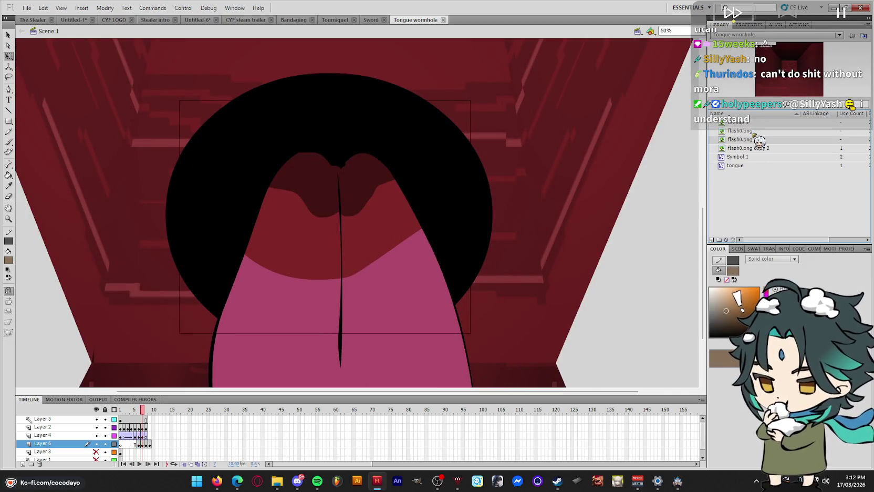
{"action": "left_click", "coordinate": [566, 128]}
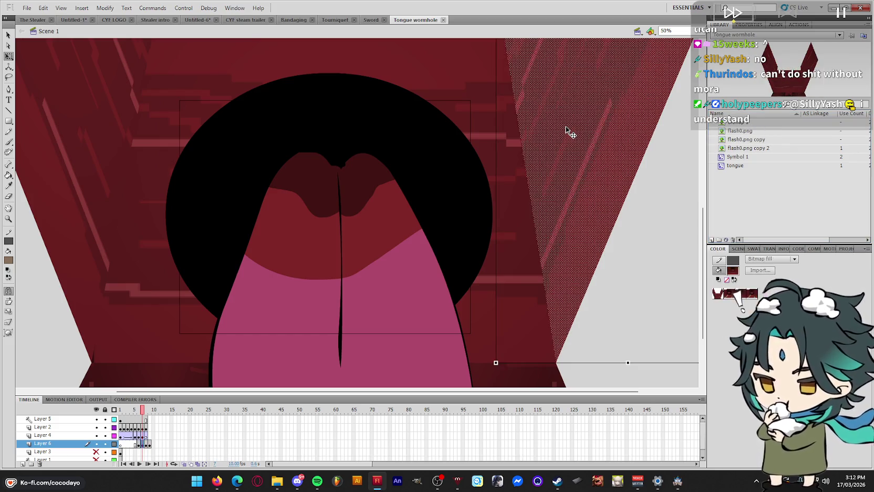
{"action": "scroll", "coordinate": [567, 125], "scroll_direction": "up", "scroll_amount": 3}
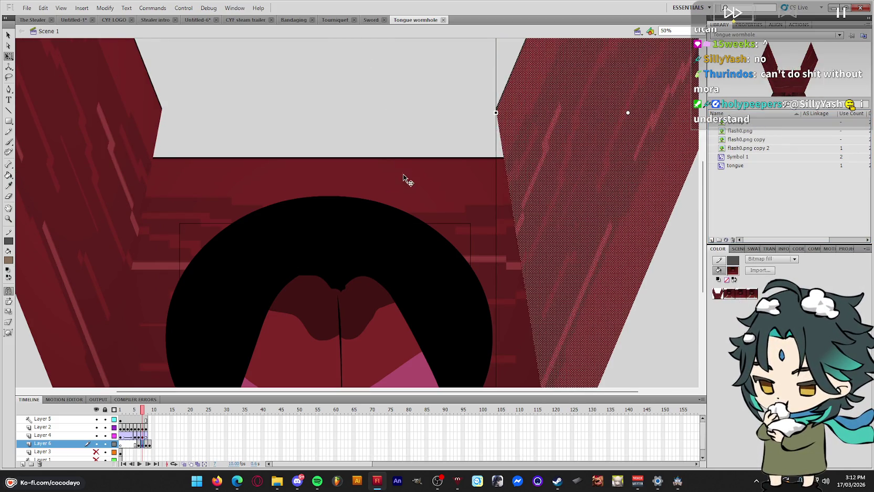
{"action": "left_click", "coordinate": [403, 174]}
{"action": "left_click", "coordinate": [370, 20]}
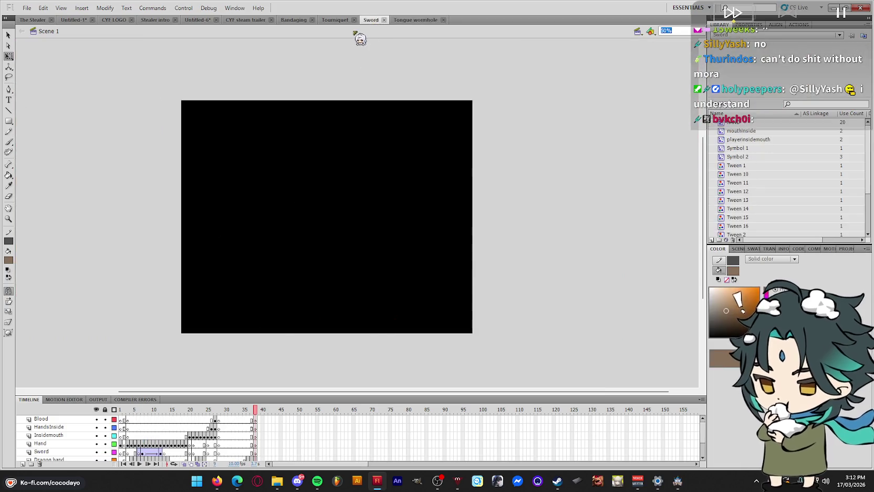
{"action": "left_click", "coordinate": [253, 20]}
{"action": "left_click", "coordinate": [50, 431]}
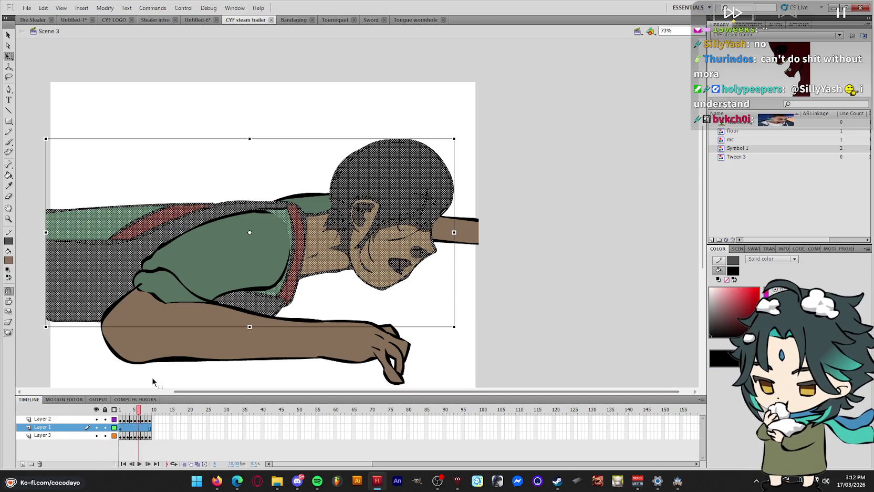
Step: Paste the red floor onto a new layer, then scale and position it beneath the boy
{"action": "left_click", "coordinate": [123, 428]}
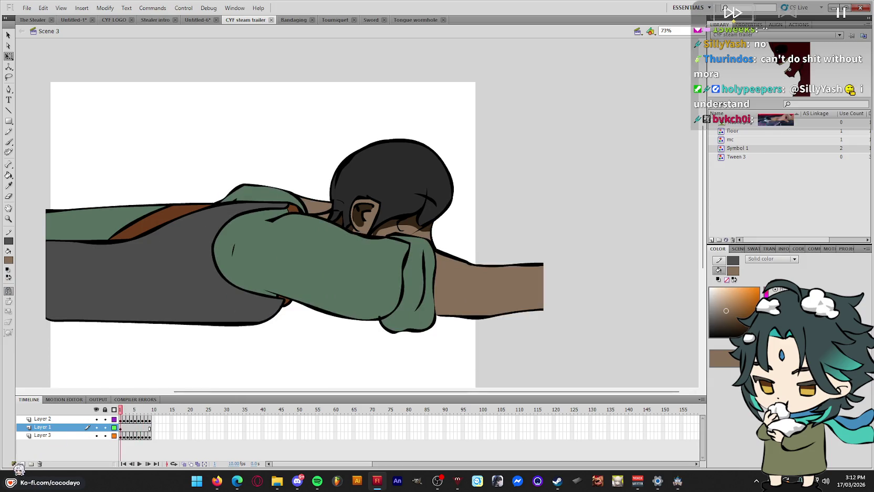
{"action": "left_click", "coordinate": [22, 464]}
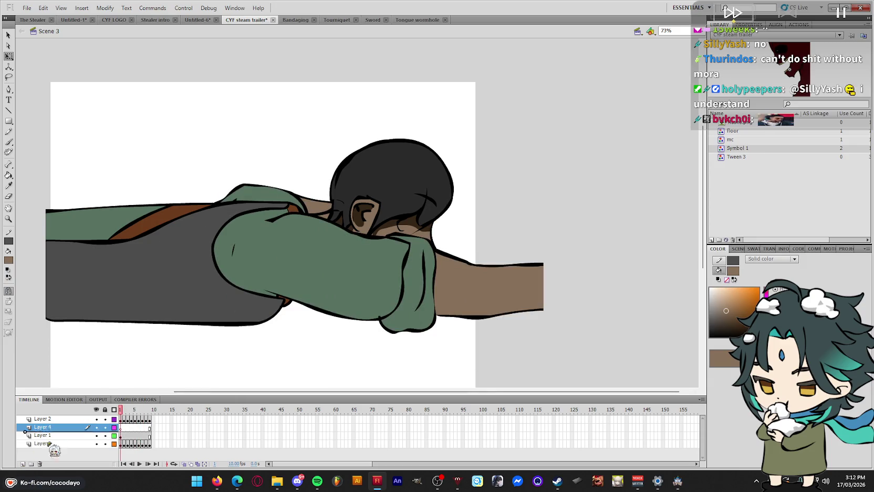
{"action": "key", "text": "ctrl+v"}
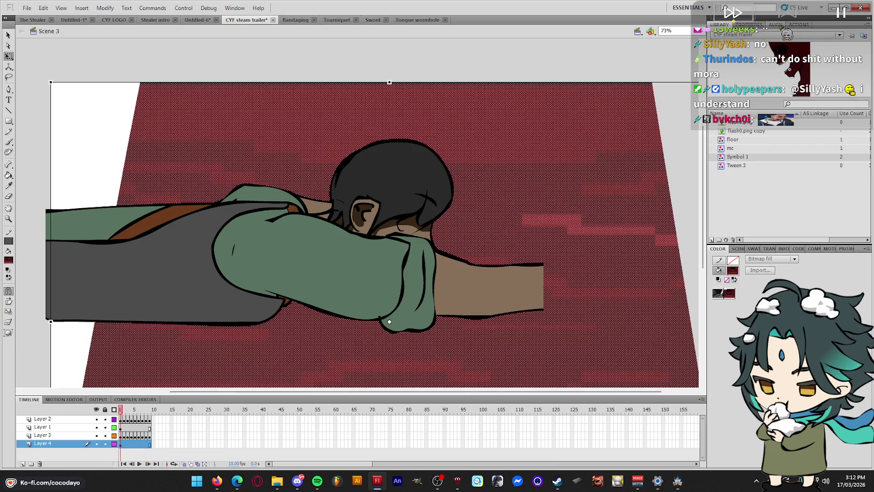
{"action": "key", "text": "ctrl+minus"}
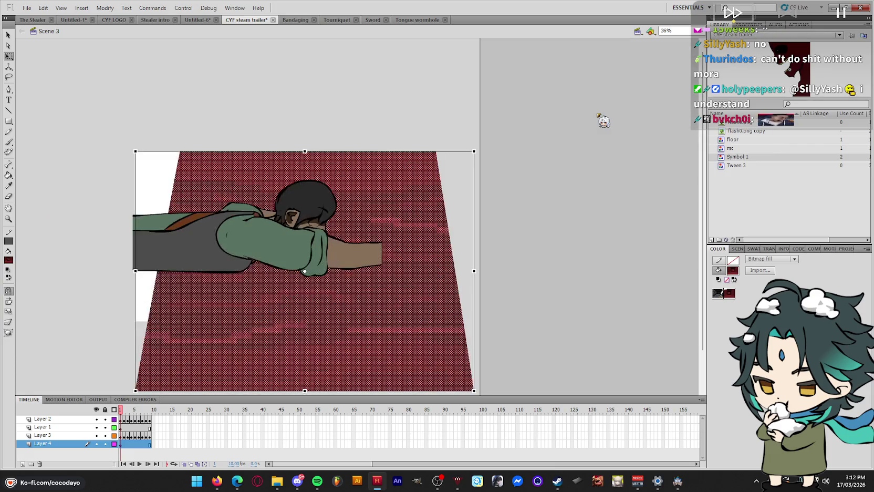
{"action": "left_click_drag", "start_coordinate": [473, 151], "coordinate": [440, 301]}
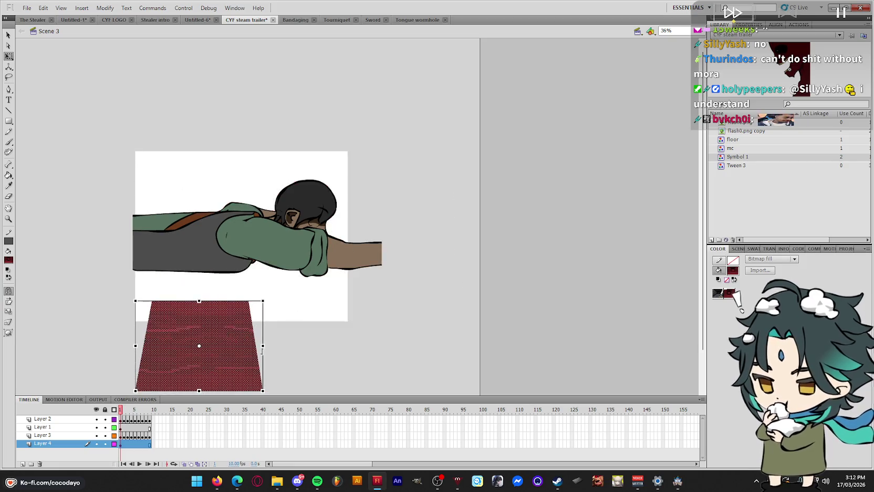
{"action": "left_click_drag", "start_coordinate": [380, 375], "coordinate": [343, 336]}
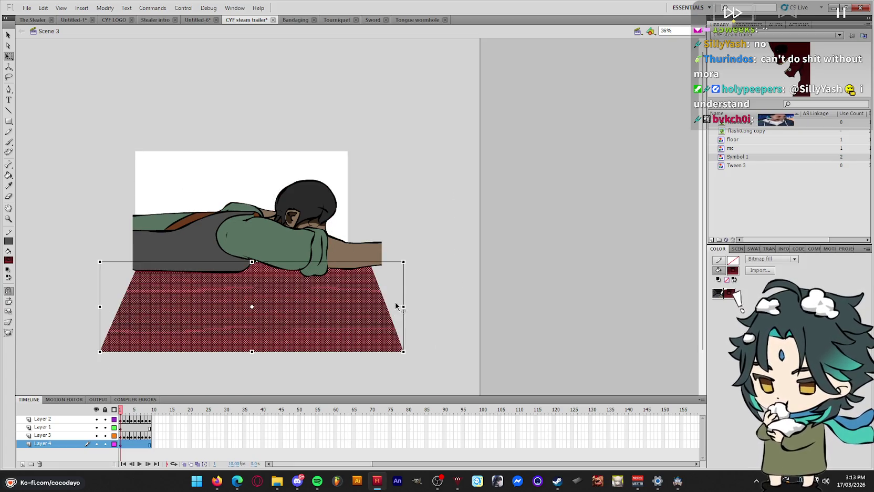
{"action": "mouse_move", "coordinate": [404, 306]}
{"action": "left_mouse_down"}
{"action": "mouse_move", "coordinate": [491, 306]}
{"action": "mouse_move", "coordinate": [459, 307]}
{"action": "left_mouse_up"}
{"action": "left_click_drag", "start_coordinate": [361, 306], "coordinate": [342, 277]}
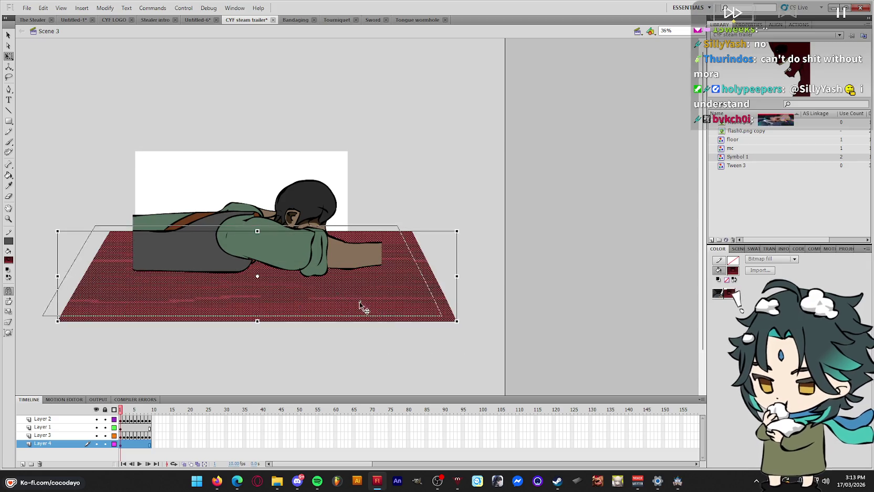
{"action": "mouse_move", "coordinate": [410, 264]}
{"action": "left_mouse_down"}
{"action": "mouse_move", "coordinate": [405, 299]}
{"action": "mouse_move", "coordinate": [437, 310]}
{"action": "left_mouse_up"}
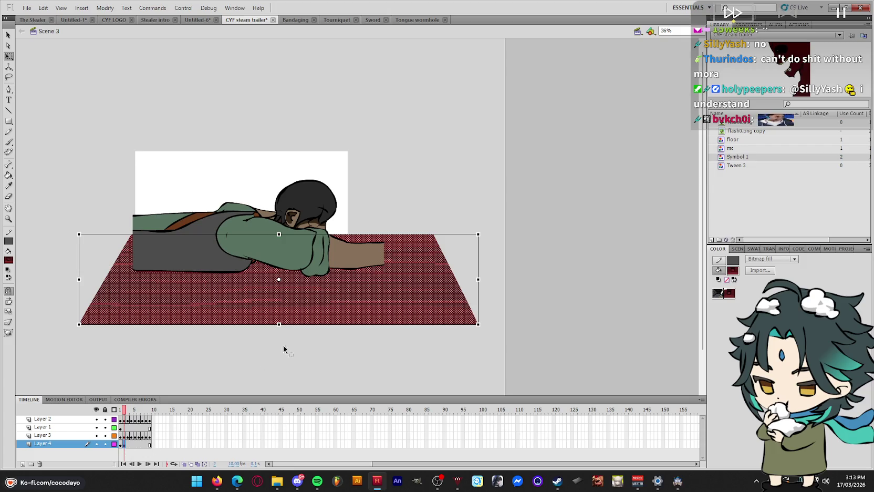
Step: Slant the floor's top and bottom edges into a perspective trapezoid on frames 1 and 3
{"action": "left_click_drag", "start_coordinate": [381, 303], "coordinate": [340, 302]}
{"action": "left_click_drag", "start_coordinate": [238, 234], "coordinate": [264, 234]}
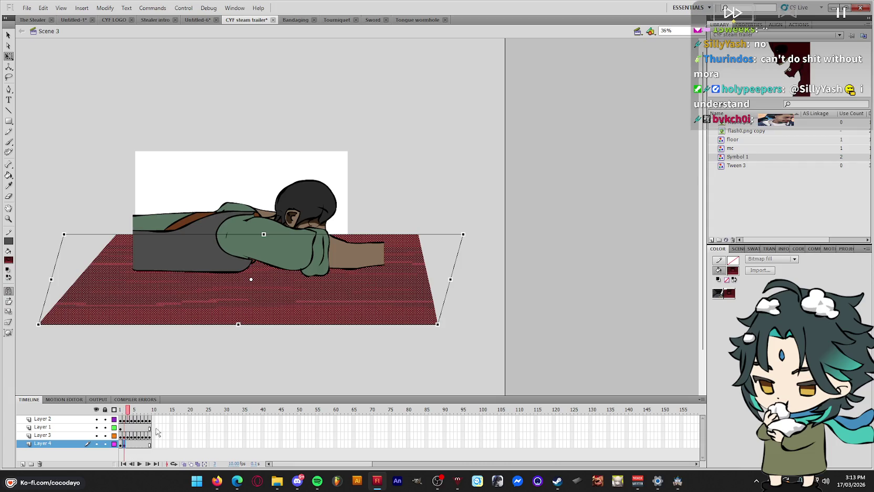
{"action": "key", "text": "."}
{"action": "mouse_move", "coordinate": [350, 325]}
{"action": "left_mouse_down"}
{"action": "mouse_move", "coordinate": [314, 325]}
{"action": "mouse_move", "coordinate": [309, 306]}
{"action": "mouse_move", "coordinate": [324, 312]}
{"action": "left_mouse_up"}
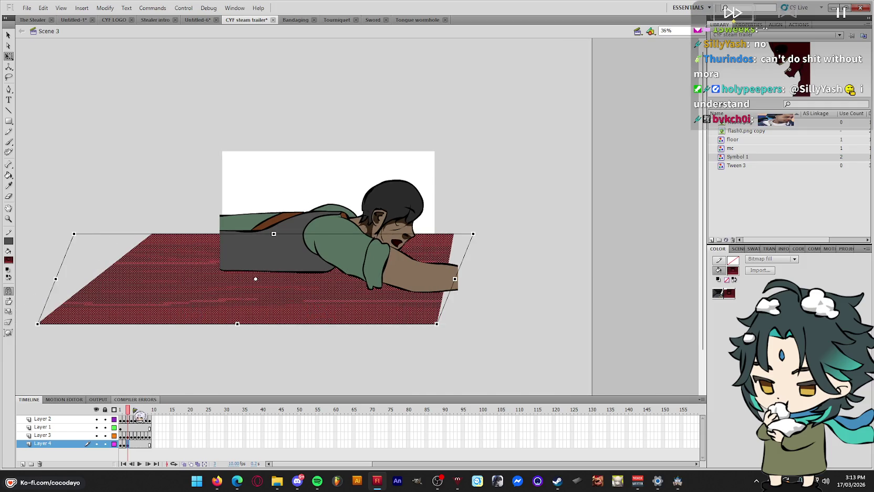
{"action": "left_click_drag", "start_coordinate": [133, 413], "coordinate": [120, 414]}
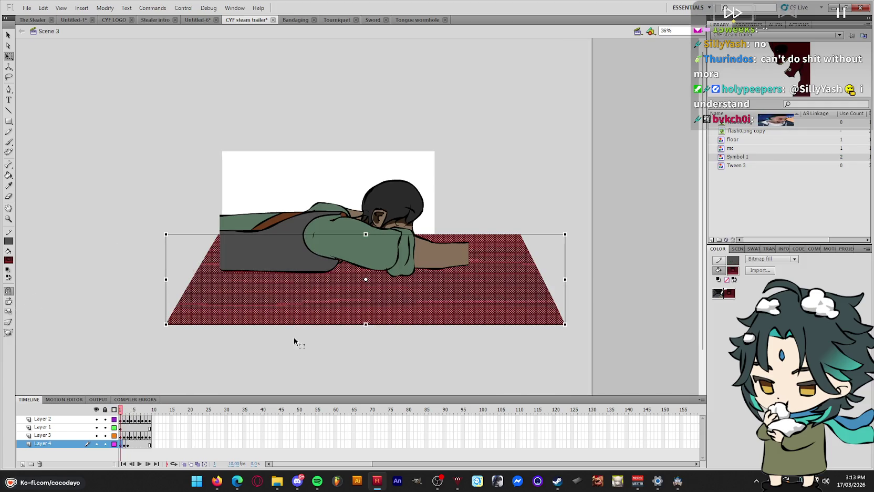
{"action": "left_click_drag", "start_coordinate": [303, 325], "coordinate": [365, 321]}
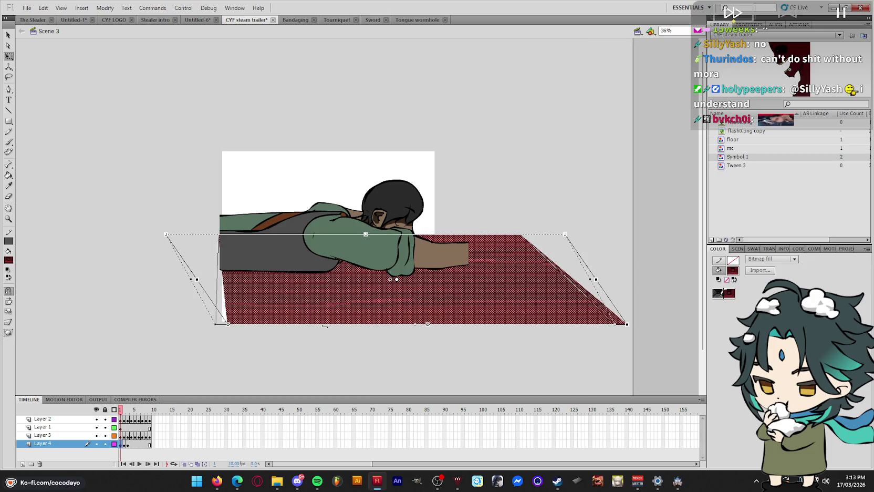
Step: Step through frames 1–3, selecting the floor on frames 2 and 3 for reshaping
{"action": "left_click", "coordinate": [337, 351]}
{"action": "key", "text": "period"}
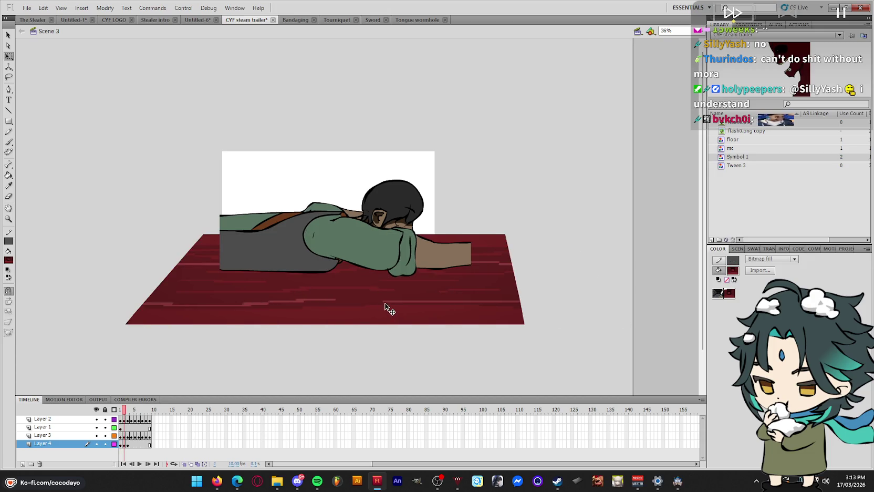
{"action": "left_click", "coordinate": [385, 307]}
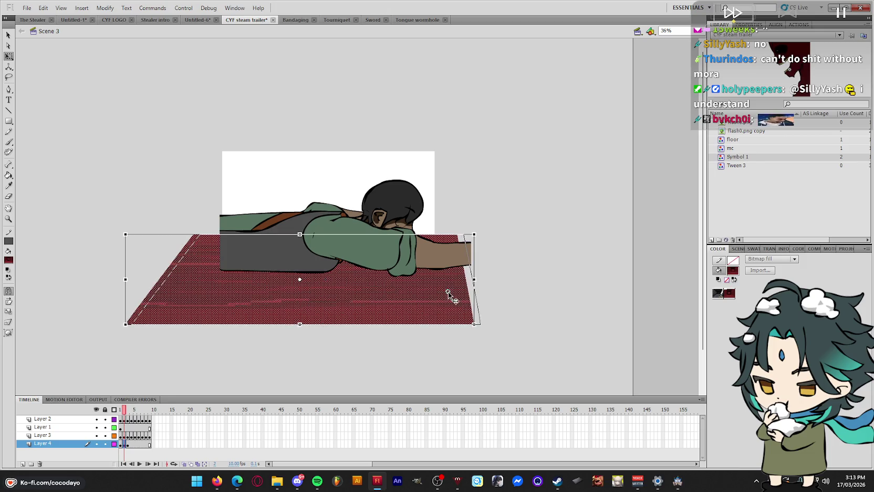
{"action": "key", "text": "comma"}
{"action": "key", "text": "period"}
{"action": "key", "text": "period"}
{"action": "left_click", "coordinate": [385, 314]}
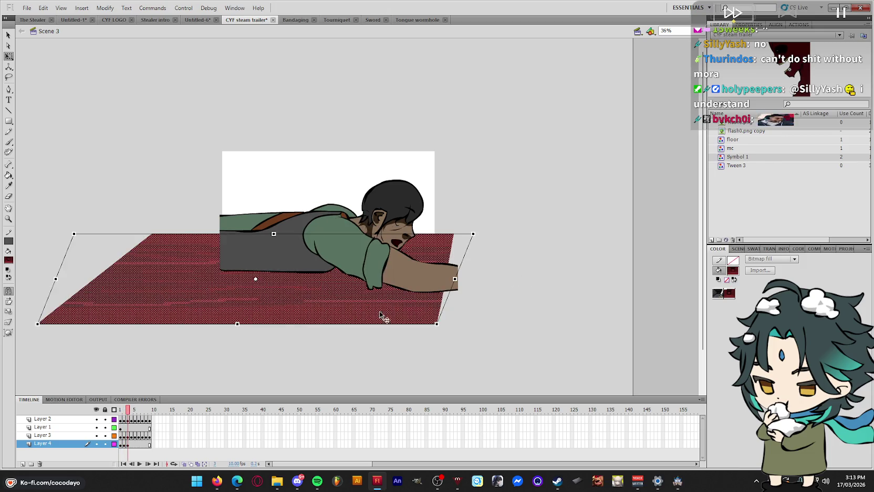
Step: Add a second floor piece on the right and stretch the floor across the full stage width
{"action": "left_click_drag", "start_coordinate": [107, 307], "coordinate": [511, 309]}
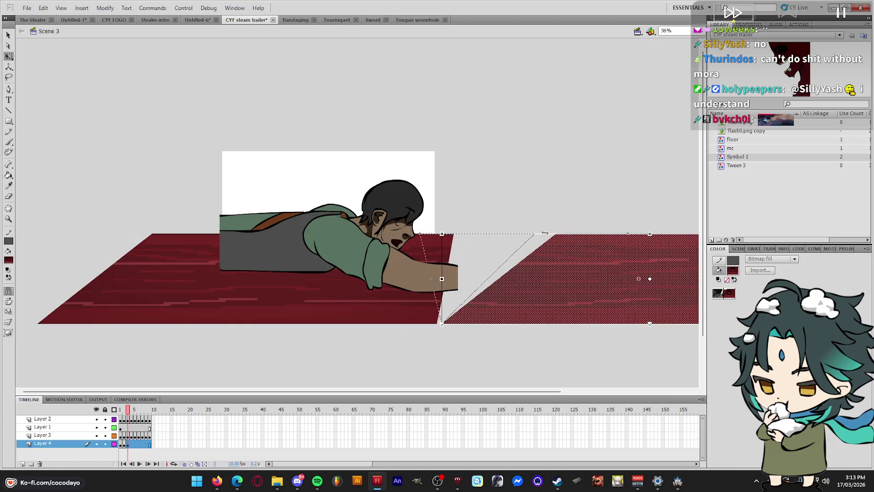
{"action": "left_click_drag", "start_coordinate": [472, 235], "coordinate": [474, 235]}
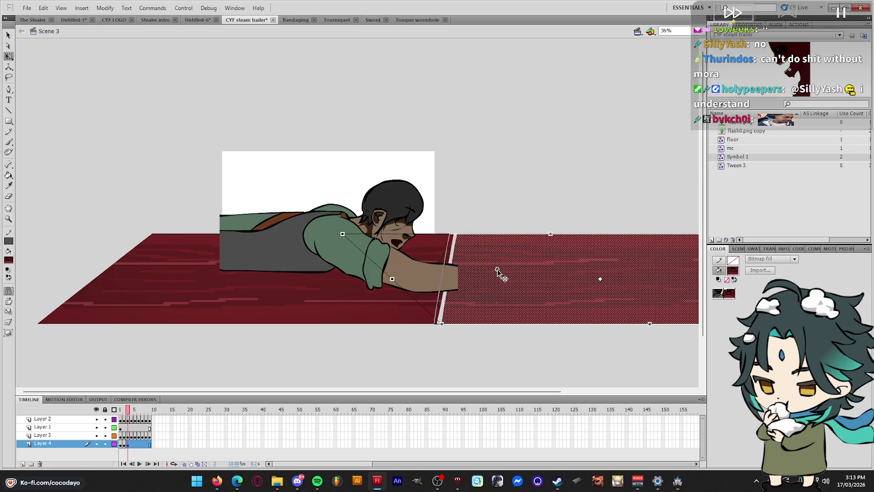
{"action": "left_click", "coordinate": [431, 312]}
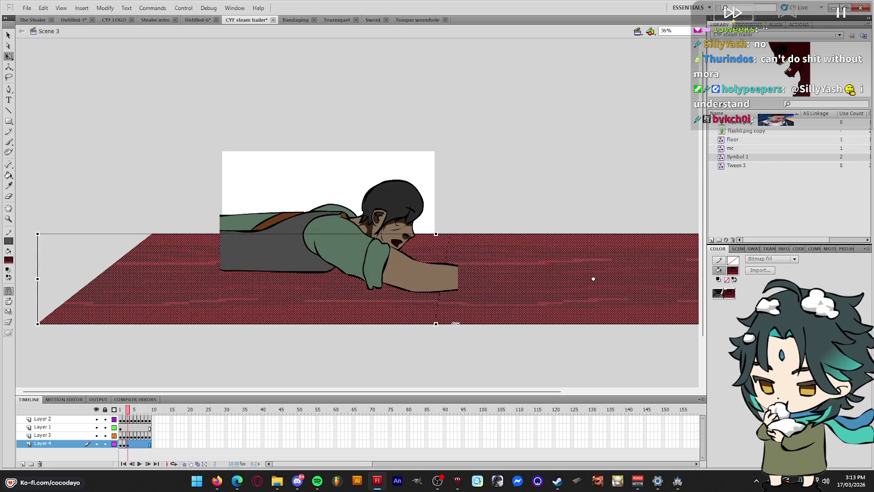
{"action": "left_click_drag", "start_coordinate": [456, 324], "coordinate": [449, 304]}
{"action": "left_click", "coordinate": [226, 366]}
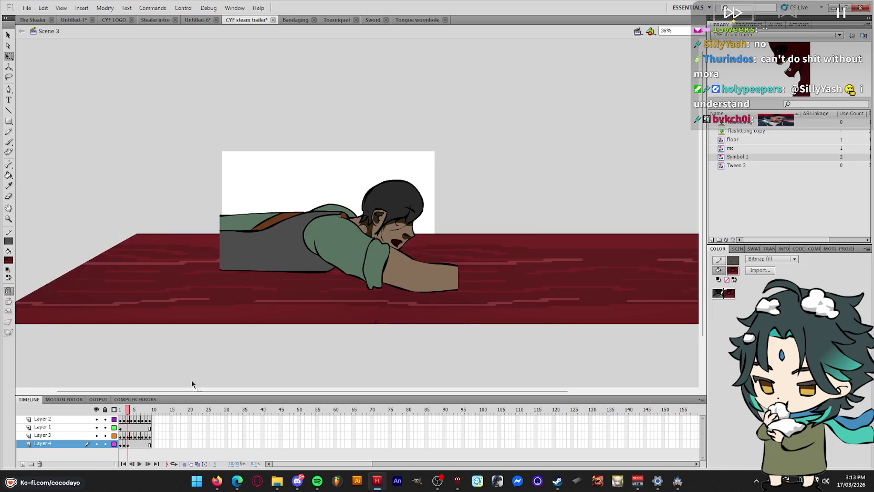
{"action": "left_click_drag", "start_coordinate": [135, 421], "coordinate": [124, 423]}
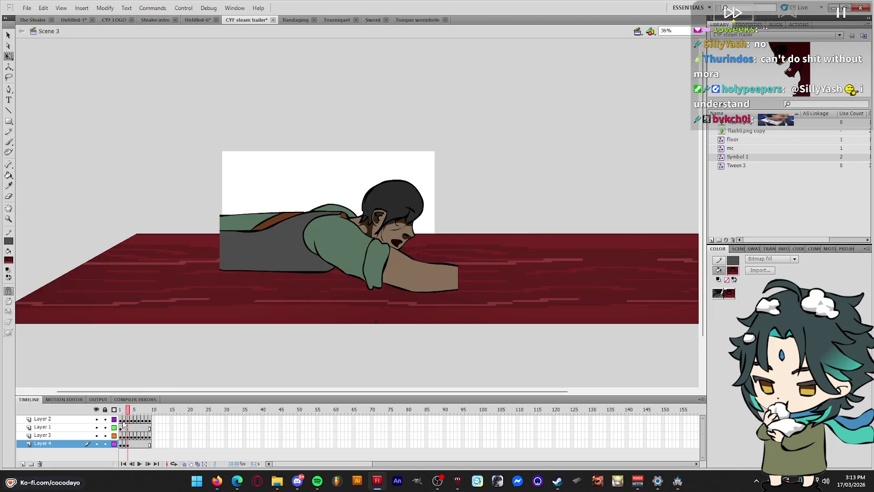
Step: Delete the floor parts hanging past the left and right stage edges on frames 1–3
{"action": "left_click_drag", "start_coordinate": [16, 387], "coordinate": [210, 211]}
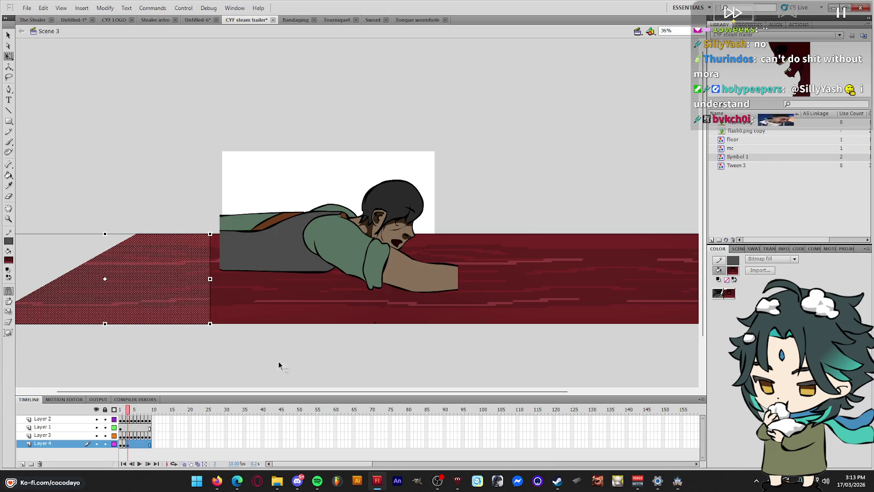
{"action": "key", "text": "Delete"}
{"action": "key", "text": "Delete"}
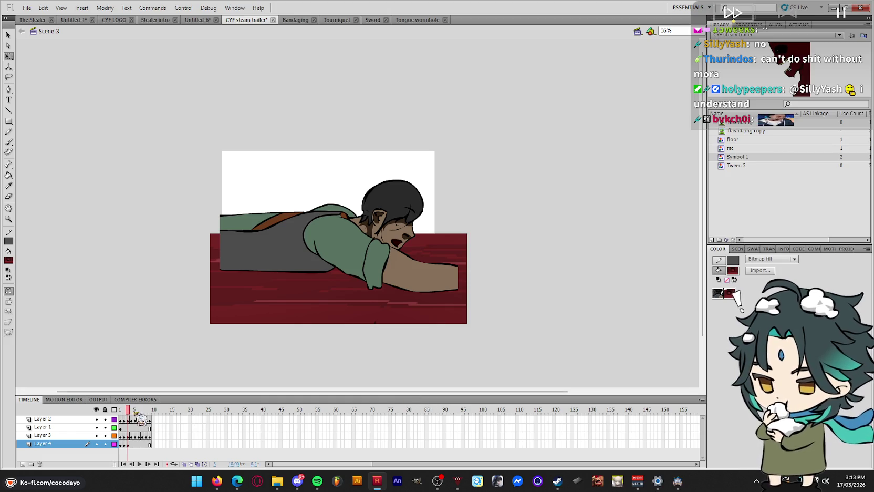
{"action": "key", "text": "comma"}
{"action": "left_click_drag", "start_coordinate": [208, 344], "coordinate": [214, 361]}
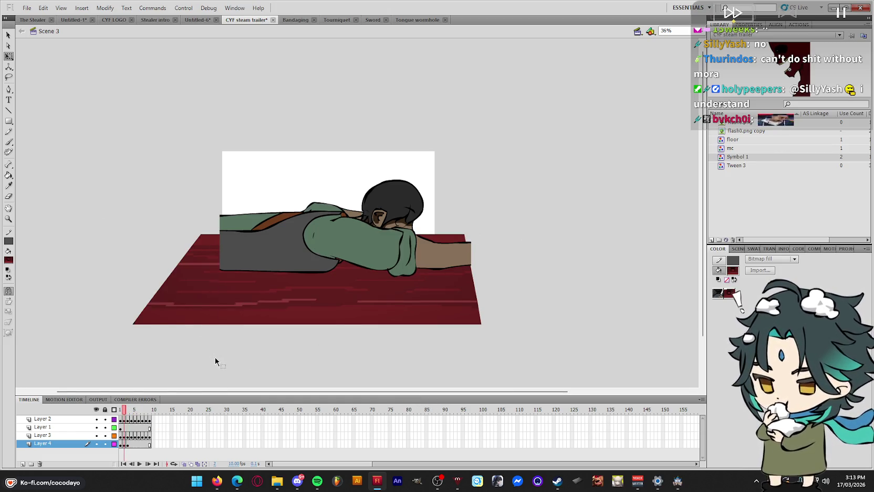
{"action": "key", "text": "Delete"}
{"action": "key", "text": "comma"}
{"action": "left_click_drag", "start_coordinate": [667, 175], "coordinate": [466, 373]}
{"action": "key", "text": "Delete"}
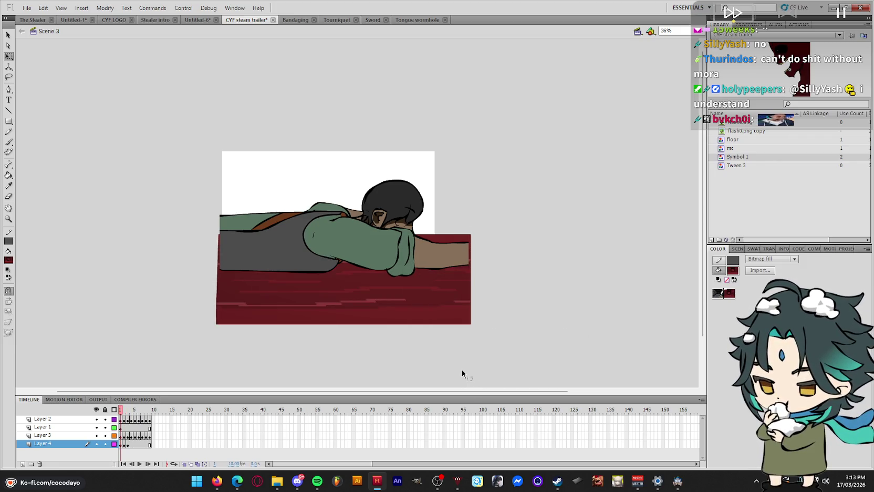
{"action": "key", "text": "period"}
{"action": "key", "text": "period"}
{"action": "key", "text": "period"}
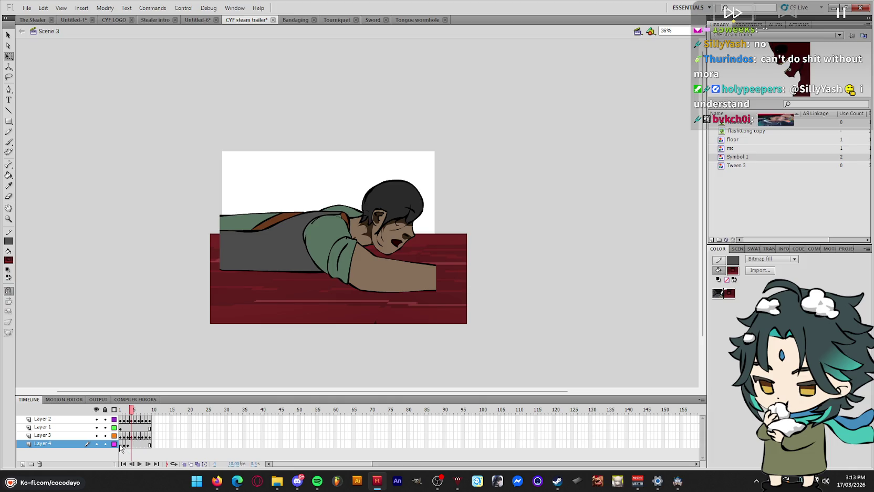
{"action": "key", "text": "comma"}
{"action": "left_click", "coordinate": [125, 445]}
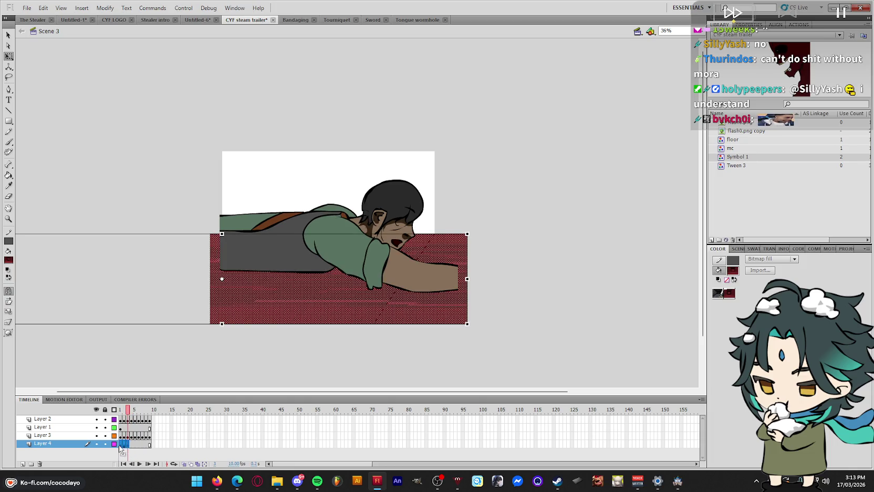
Step: Paste a floor copy on frame 1, move it up, skew it and flip it horizontally
{"action": "left_click", "coordinate": [120, 446]}
{"action": "left_click", "coordinate": [389, 361]}
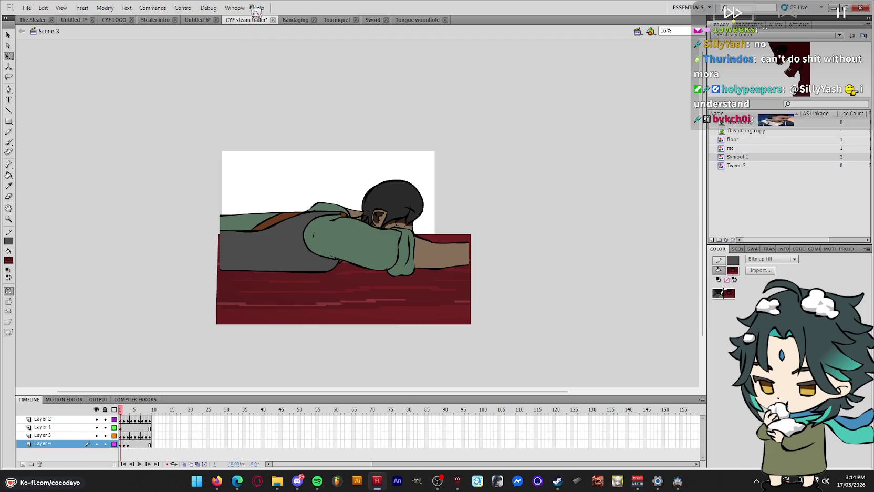
{"action": "key", "text": "ctrl+v"}
{"action": "left_click_drag", "start_coordinate": [610, 199], "coordinate": [582, 147]}
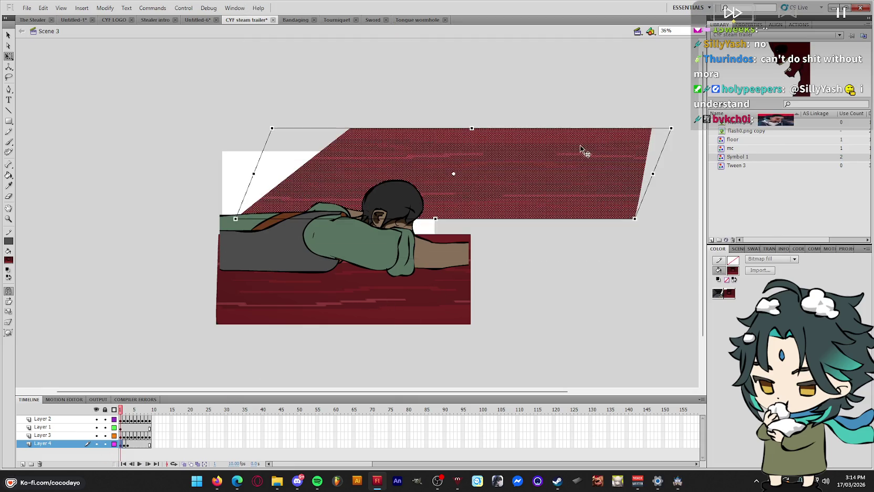
{"action": "left_click_drag", "start_coordinate": [507, 128], "coordinate": [415, 129]}
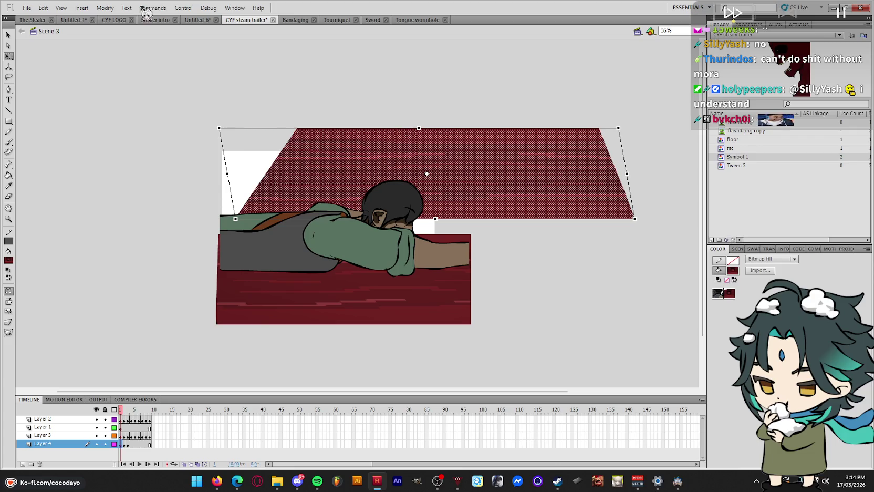
{"action": "left_click", "coordinate": [105, 8]}
{"action": "left_click", "coordinate": [283, 224]}
Step: Stretch the mirrored floor up to the top of the frame and slant its top edge further left
{"action": "left_click_drag", "start_coordinate": [451, 128], "coordinate": [451, 35]}
{"action": "mouse_move", "coordinate": [518, 146]}
{"action": "left_mouse_down"}
{"action": "mouse_move", "coordinate": [484, 161]}
{"action": "mouse_move", "coordinate": [564, 169]}
{"action": "left_mouse_up"}
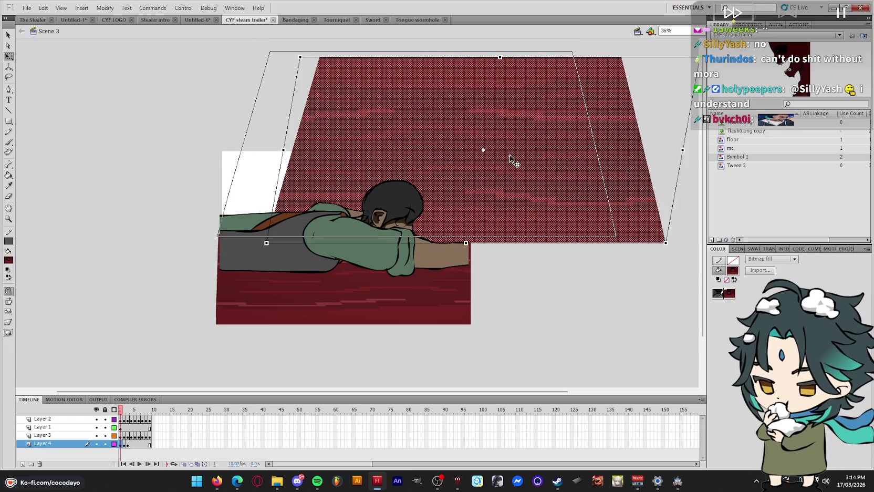
{"action": "left_click_drag", "start_coordinate": [512, 160], "coordinate": [512, 160]}
{"action": "left_click_drag", "start_coordinate": [552, 63], "coordinate": [505, 63]}
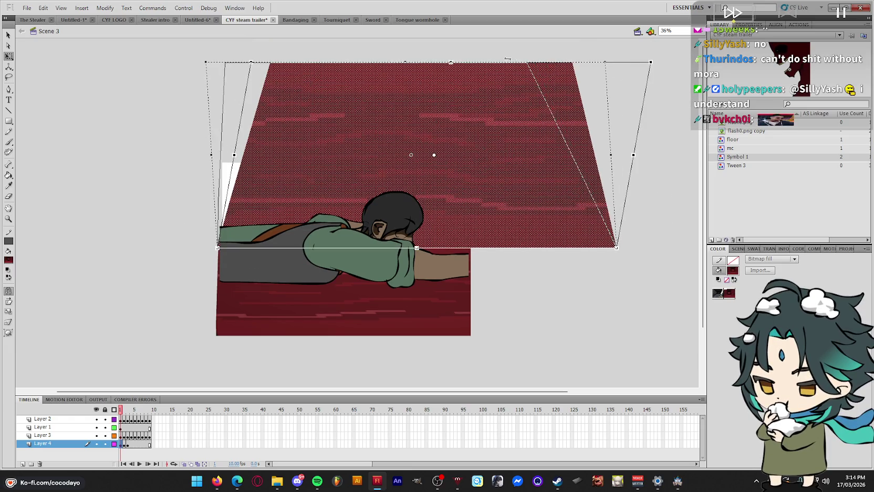
{"action": "left_click", "coordinate": [125, 444]}
{"action": "right_click", "coordinate": [178, 307]}
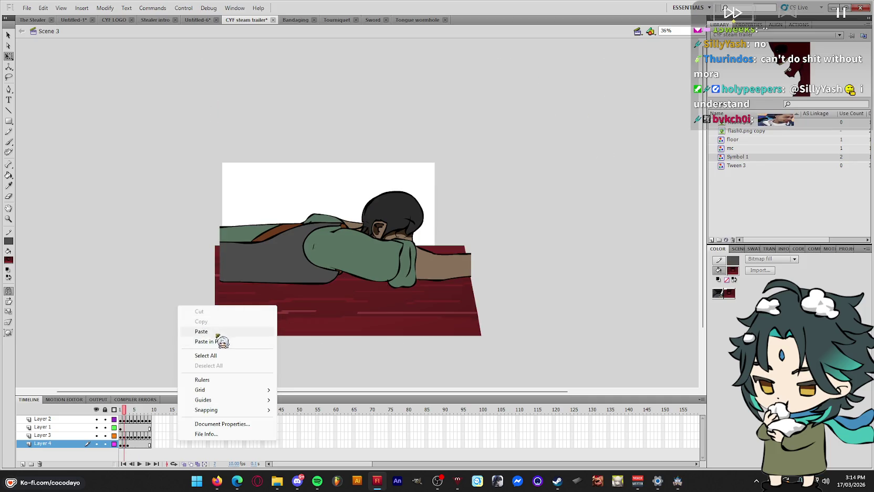
Step: Paste the upper floor piece in place on frame 2 and on a new keyframe at frame 3
{"action": "left_click", "coordinate": [208, 341]}
{"action": "mouse_move", "coordinate": [503, 220]}
{"action": "left_mouse_down"}
{"action": "mouse_move", "coordinate": [465, 205]}
{"action": "mouse_move", "coordinate": [451, 178]}
{"action": "left_mouse_up"}
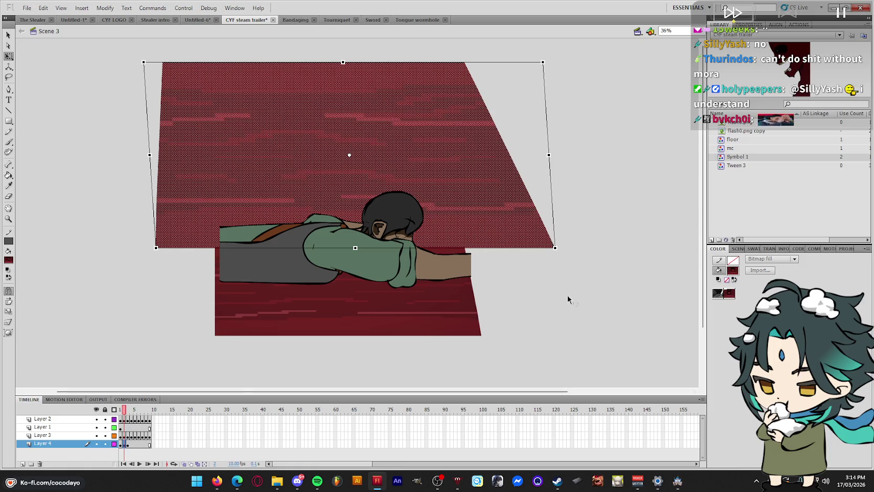
{"action": "key", "text": "F7"}
{"action": "right_click", "coordinate": [607, 246]}
{"action": "left_click", "coordinate": [626, 284]}
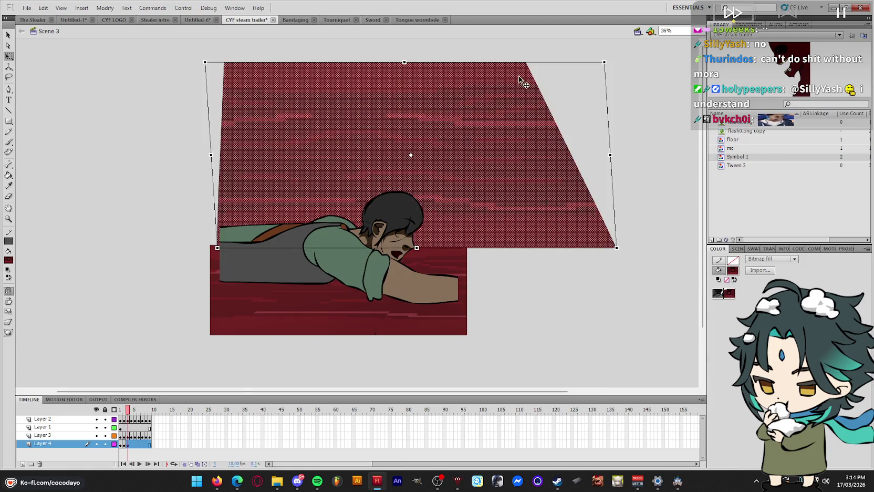
Step: Skew and reposition the frame 3 floor piece, straightening it into a rectangle
{"action": "left_click_drag", "start_coordinate": [523, 62], "coordinate": [615, 62]}
{"action": "mouse_move", "coordinate": [585, 130]}
{"action": "left_mouse_down"}
{"action": "mouse_move", "coordinate": [431, 144]}
{"action": "mouse_move", "coordinate": [294, 143]}
{"action": "left_mouse_up"}
{"action": "left_click_drag", "start_coordinate": [125, 183], "coordinate": [510, 201]}
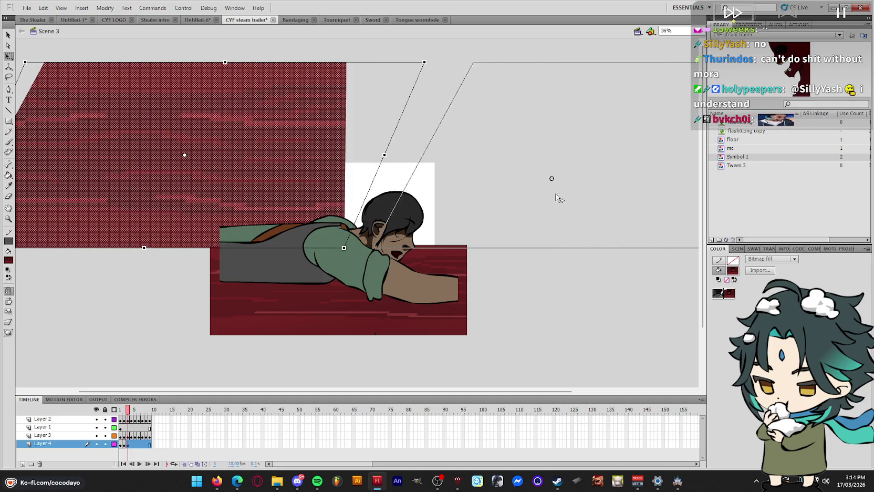
{"action": "left_click_drag", "start_coordinate": [663, 195], "coordinate": [663, 195]}
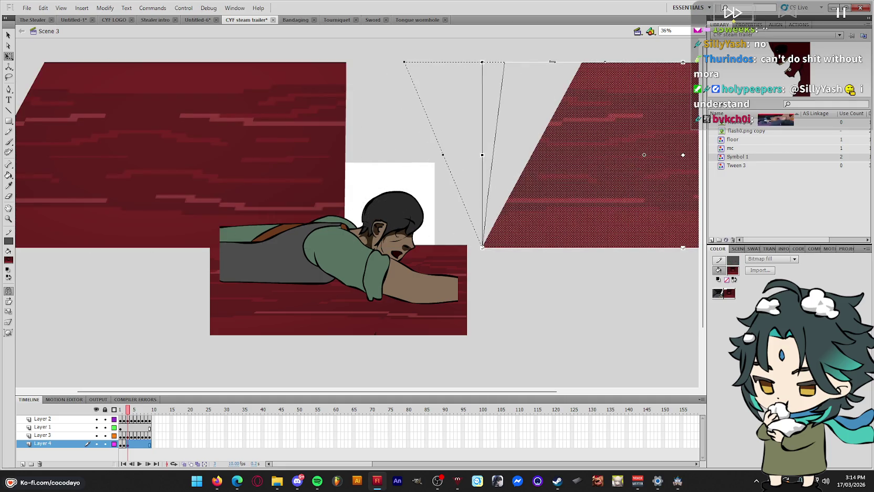
{"action": "left_click_drag", "start_coordinate": [530, 61], "coordinate": [430, 62]}
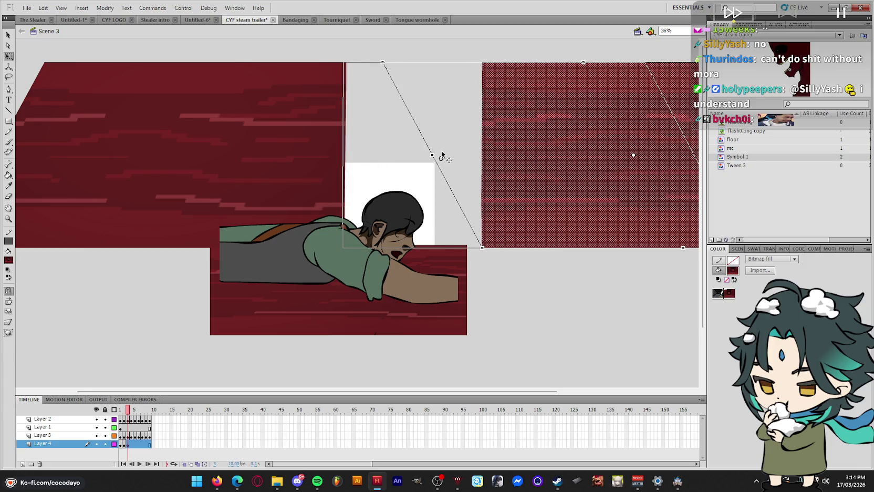
{"action": "left_click_drag", "start_coordinate": [442, 156], "coordinate": [444, 157]}
{"action": "left_click", "coordinate": [571, 322]}
Step: Delete the overhanging right, lower-left and slanted left floor parts
{"action": "left_click_drag", "start_coordinate": [460, 391], "coordinate": [596, 392]}
{"action": "left_click_drag", "start_coordinate": [611, 279], "coordinate": [315, 65]}
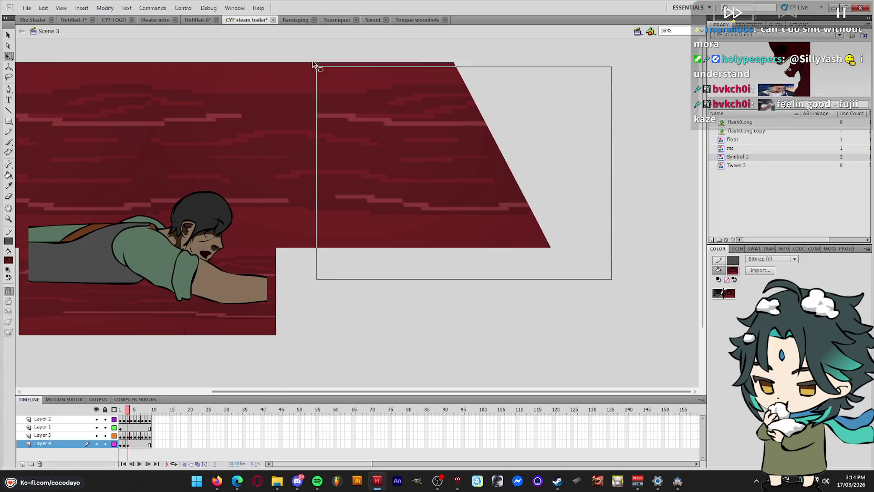
{"action": "key", "text": "Delete"}
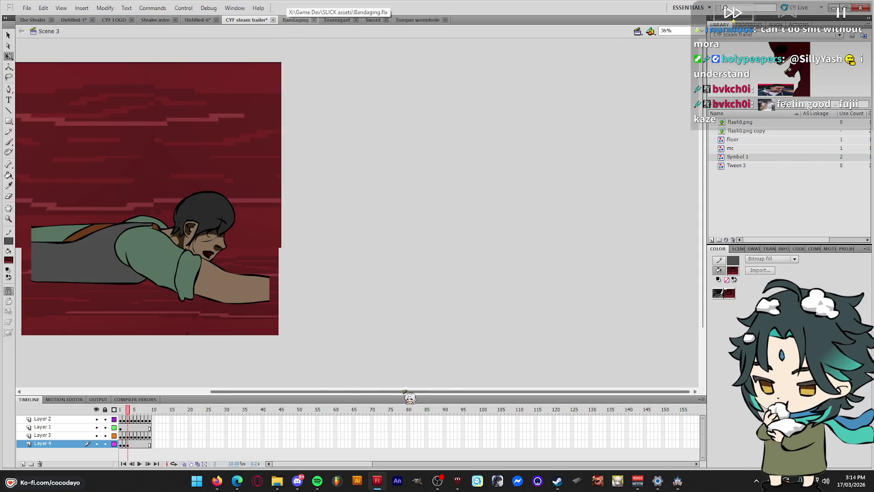
{"action": "mouse_move", "coordinate": [409, 391]}
{"action": "left_mouse_down"}
{"action": "mouse_move", "coordinate": [83, 350]}
{"action": "mouse_move", "coordinate": [50, 318]}
{"action": "left_mouse_up"}
{"action": "key", "text": "Delete"}
{"action": "left_click_drag", "start_coordinate": [18, 257], "coordinate": [285, 50]}
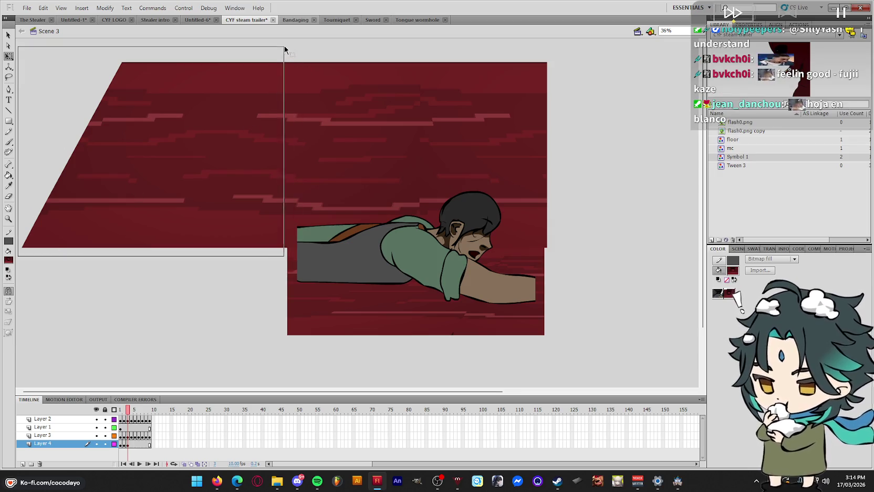
{"action": "key", "text": "Delete"}
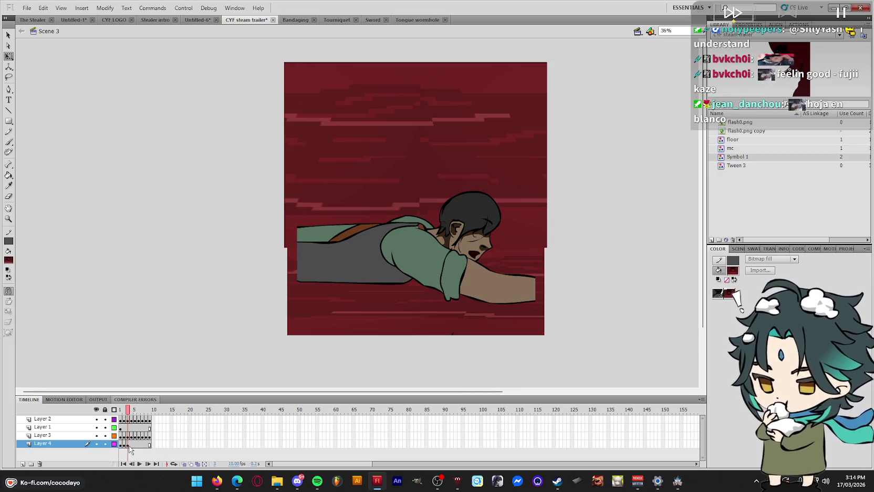
Step: Delete the slanted right floor part on frame 1 and show the floor layer as outlines
{"action": "left_click", "coordinate": [121, 444]}
{"action": "left_click", "coordinate": [607, 302]}
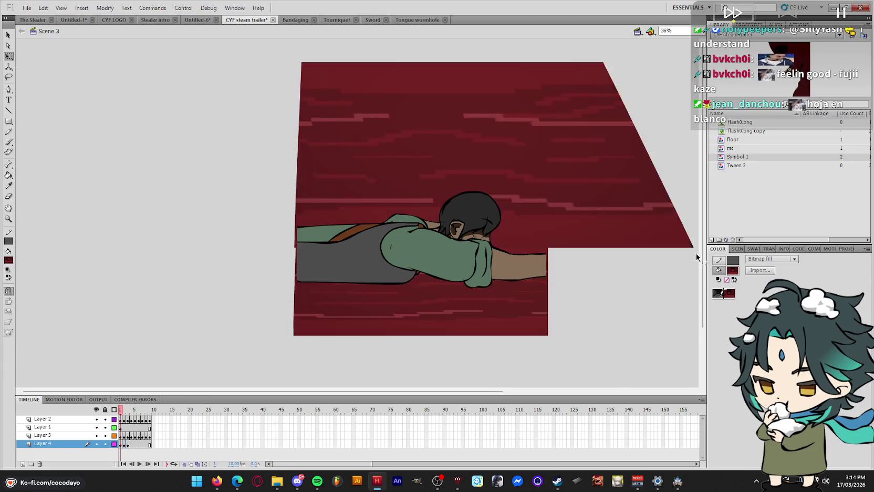
{"action": "left_click_drag", "start_coordinate": [539, 65], "coordinate": [551, 53]}
{"action": "key", "text": "Delete"}
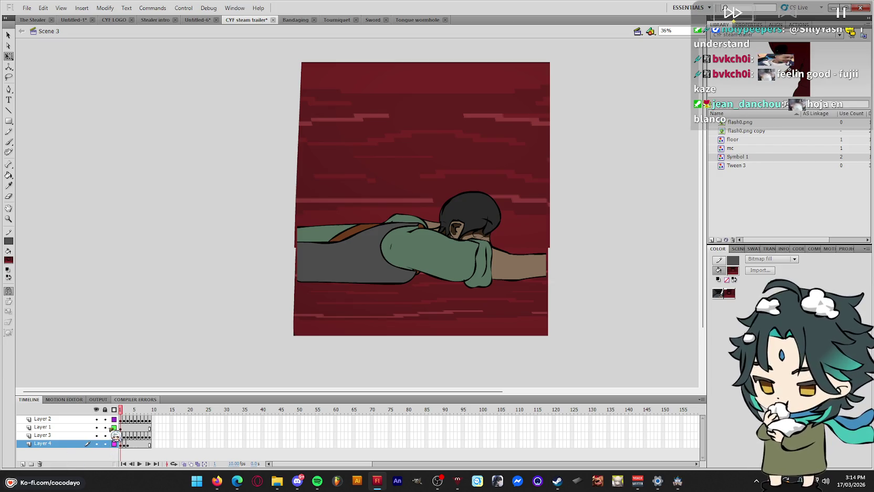
{"action": "left_click", "coordinate": [114, 444]}
Step: Delete the floor's stray top on frame 1, plus frame 2's top and slanted left and right pieces
{"action": "left_click_drag", "start_coordinate": [603, 161], "coordinate": [602, 161]}
{"action": "key", "text": "Delete"}
{"action": "key", "text": "period"}
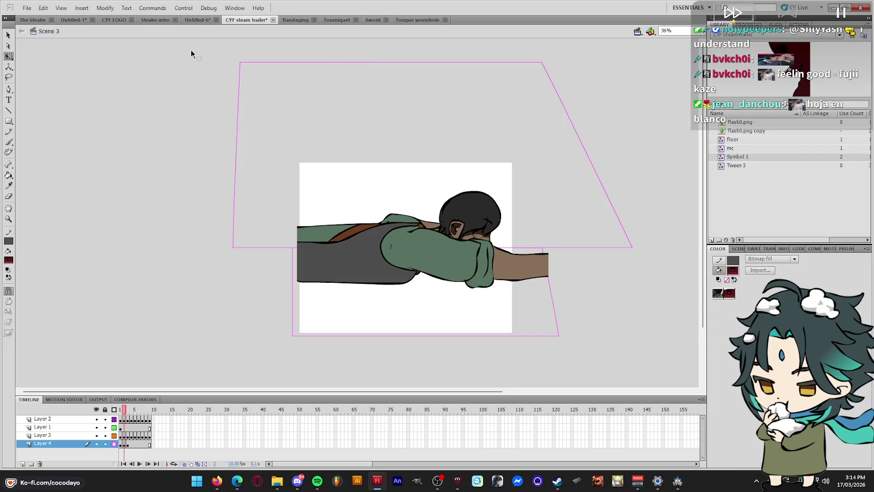
{"action": "left_click_drag", "start_coordinate": [191, 53], "coordinate": [659, 171]}
{"action": "key", "text": "Delete"}
{"action": "left_click_drag", "start_coordinate": [646, 256], "coordinate": [554, 118]}
{"action": "key", "text": "Delete"}
{"action": "left_click_drag", "start_coordinate": [193, 120], "coordinate": [293, 261]}
{"action": "key", "text": "Delete"}
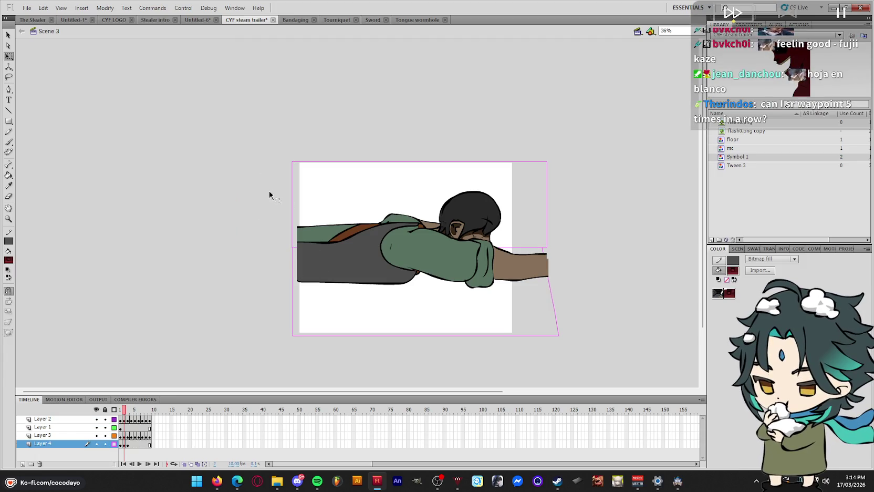
Step: On frame 3, delete the floor piece above the frame and the stray left and right floor lines
{"action": "key", "text": "period"}
{"action": "left_click_drag", "start_coordinate": [232, 52], "coordinate": [609, 163]}
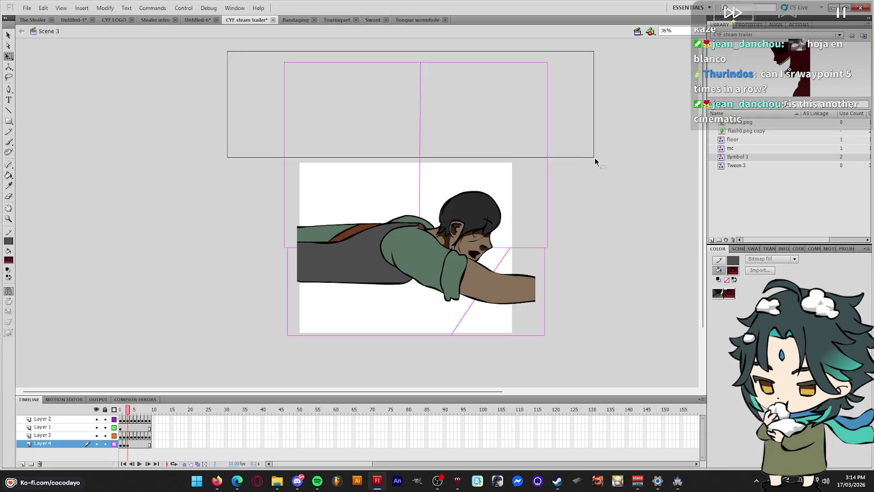
{"action": "key", "text": "Delete"}
{"action": "left_click_drag", "start_coordinate": [229, 125], "coordinate": [274, 250]}
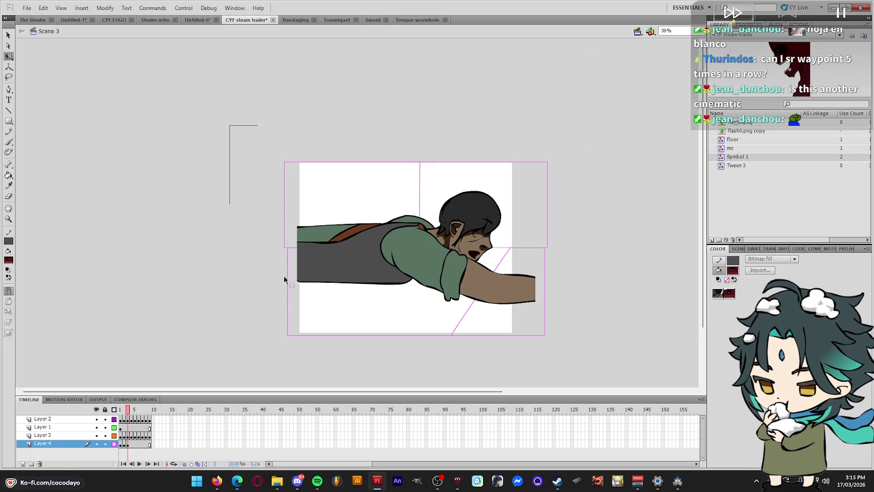
{"action": "left_click_drag", "start_coordinate": [296, 369], "coordinate": [295, 366]}
{"action": "key", "text": "Delete"}
{"action": "left_click_drag", "start_coordinate": [600, 158], "coordinate": [541, 375]}
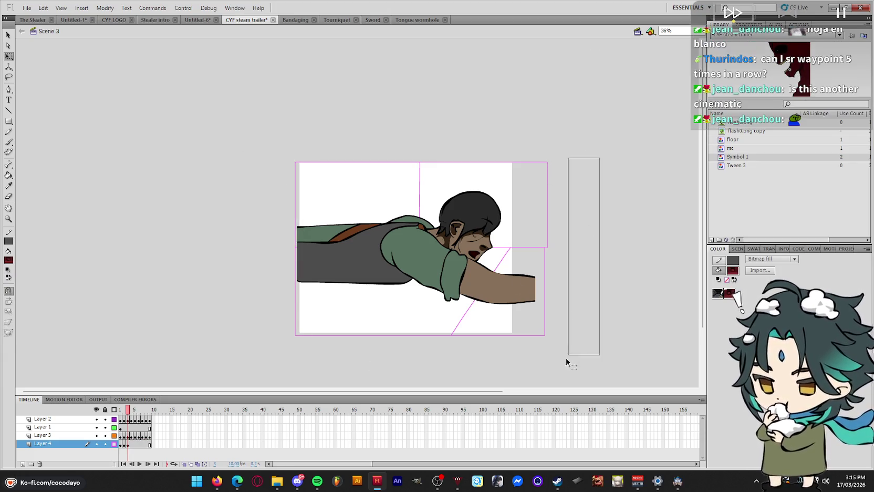
{"action": "key", "text": "Delete"}
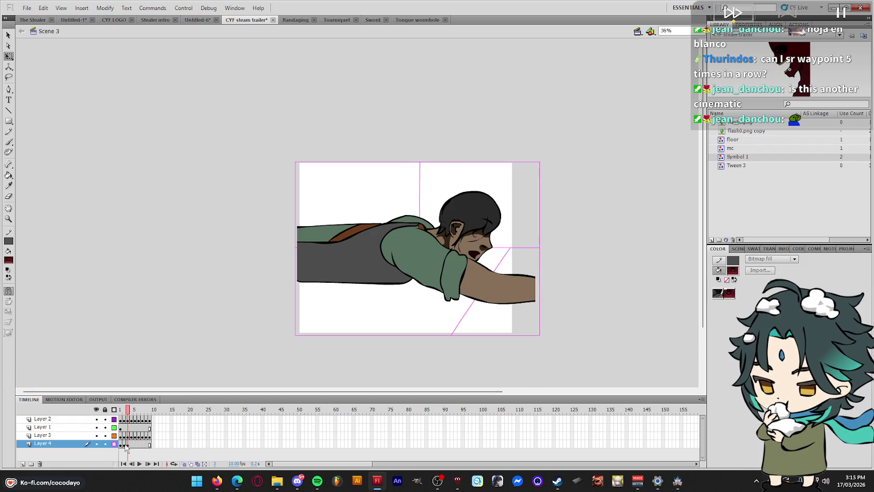
Step: Show the floor layer in full colour again and preview the animation playback
{"action": "left_click", "coordinate": [131, 448]}
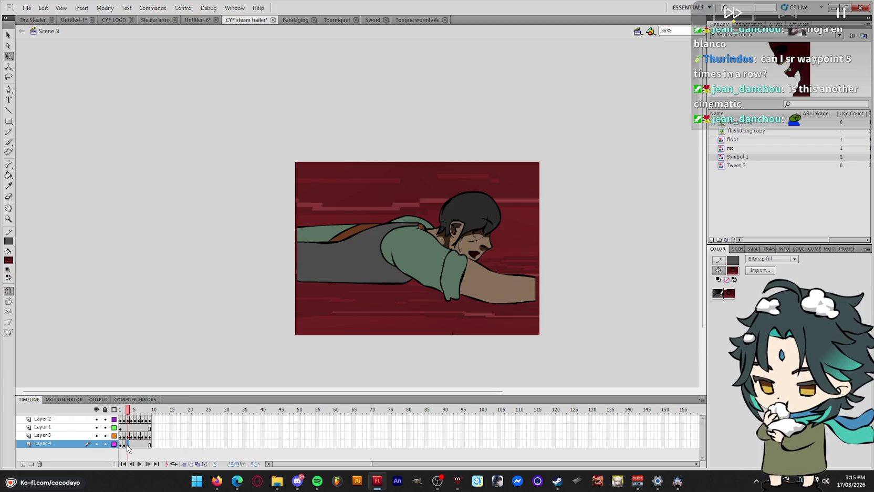
{"action": "left_click_drag", "start_coordinate": [121, 445], "coordinate": [136, 446]}
{"action": "left_click", "coordinate": [138, 445]}
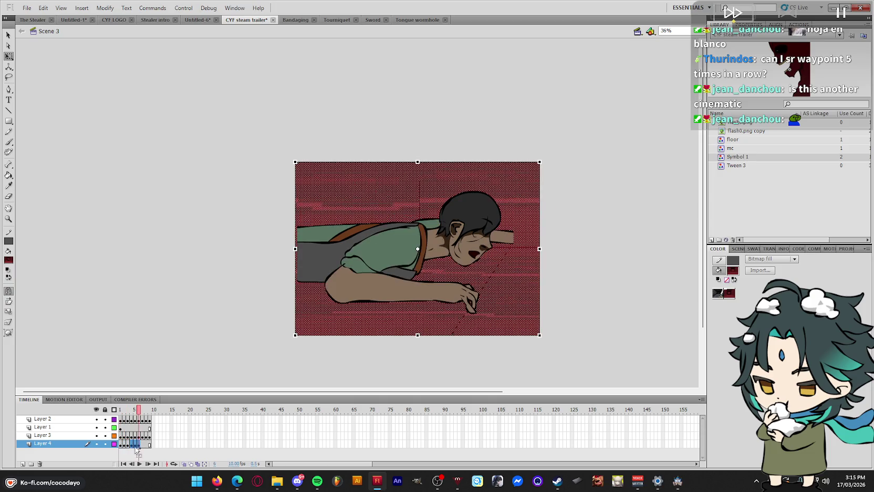
{"action": "key", "text": "Return"}
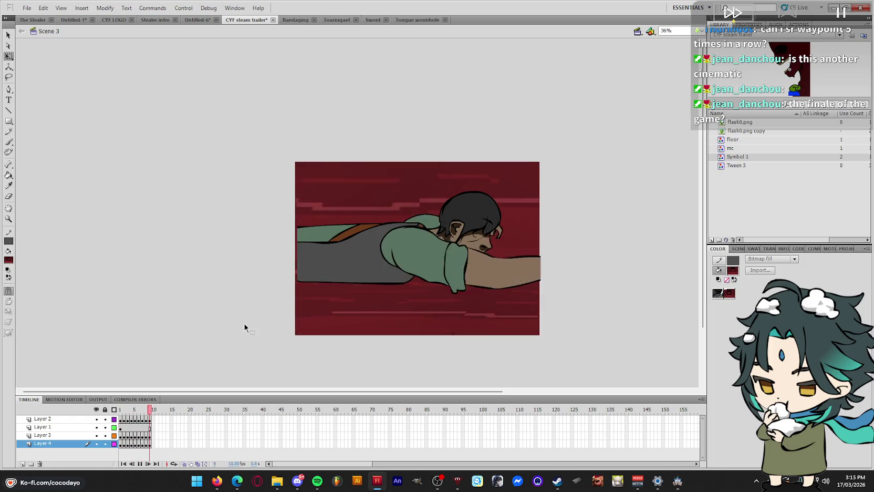
{"action": "key", "text": "Return"}
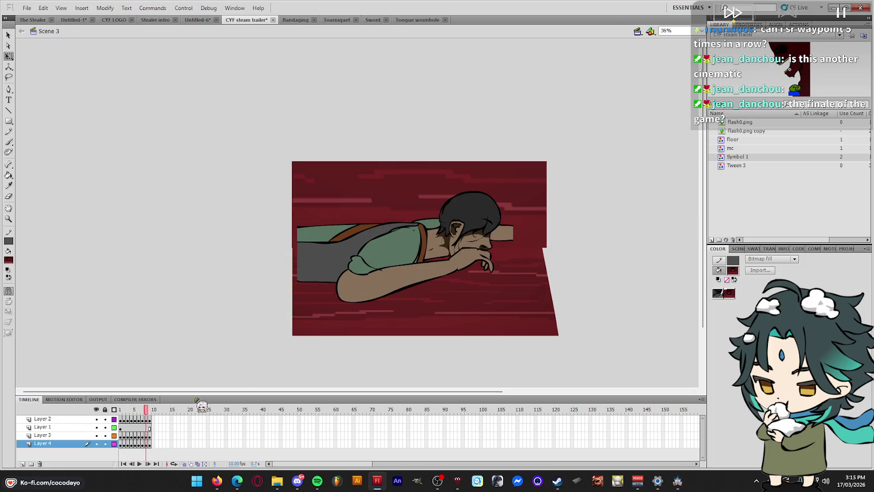
Step: Remove the floor layer's extra trailing frames, then return to frame 1
{"action": "left_click", "coordinate": [78, 444]}
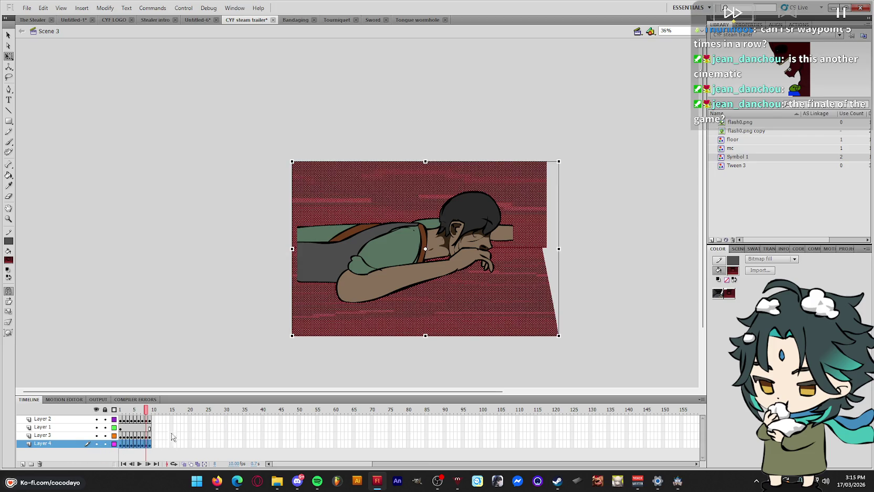
{"action": "left_click", "coordinate": [131, 444]}
{"action": "left_click_drag", "start_coordinate": [137, 449], "coordinate": [150, 445]}
{"action": "right_click", "coordinate": [150, 444]}
{"action": "left_click", "coordinate": [228, 249]}
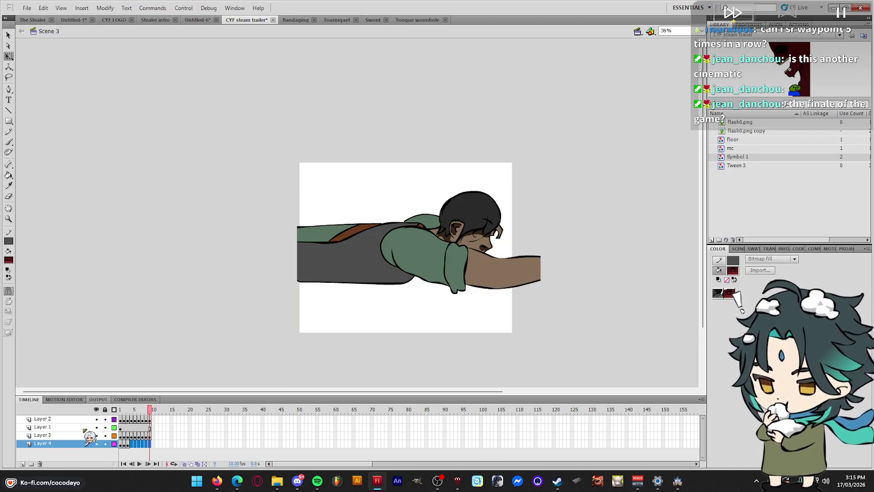
{"action": "left_click", "coordinate": [120, 409]}
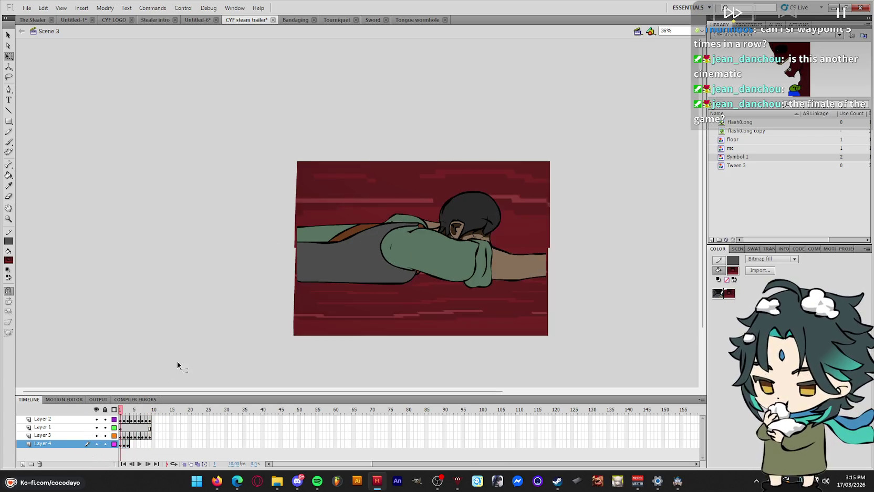
Step: Stretch the red floor bitmap up to the stage top on frames 1, 2 and 3
{"action": "left_click", "coordinate": [358, 262]}
{"action": "left_click", "coordinate": [57, 446]}
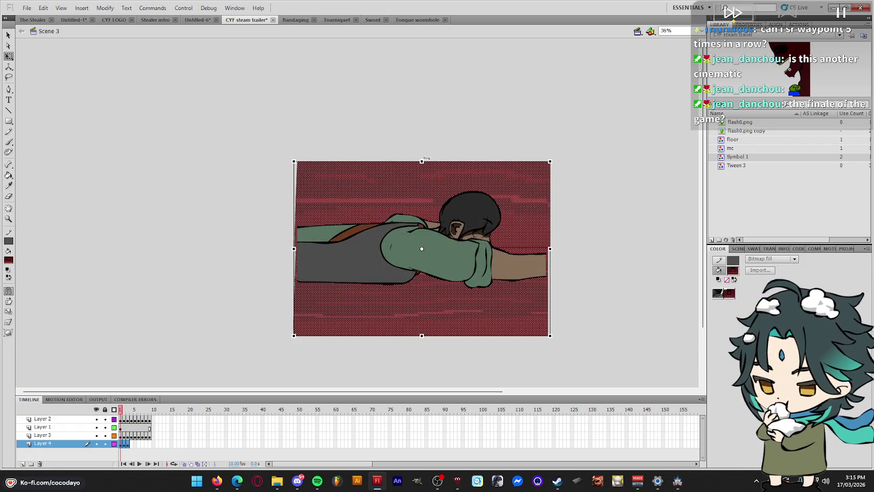
{"action": "left_click_drag", "start_coordinate": [421, 161], "coordinate": [430, 104]}
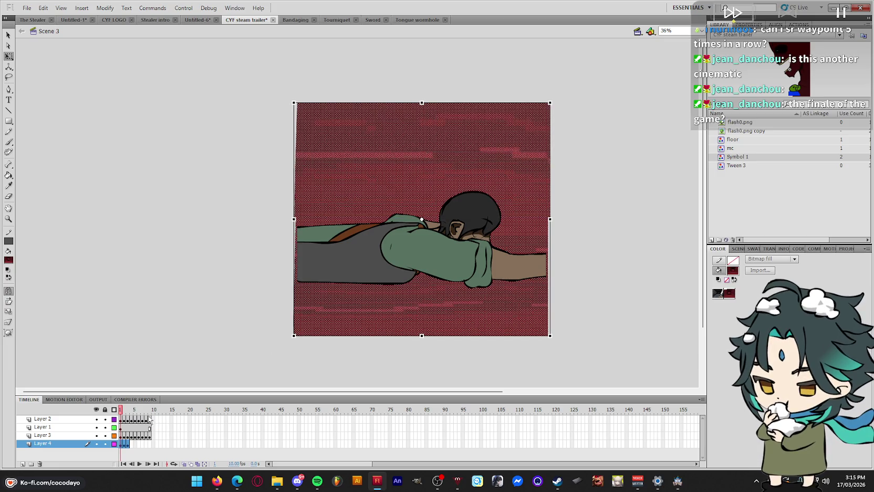
{"action": "left_click", "coordinate": [125, 444]}
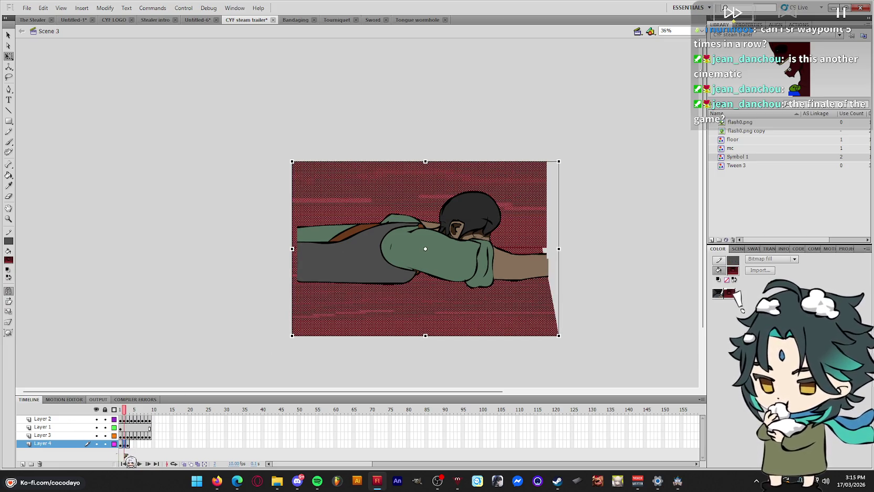
{"action": "left_click_drag", "start_coordinate": [426, 161], "coordinate": [439, 101]}
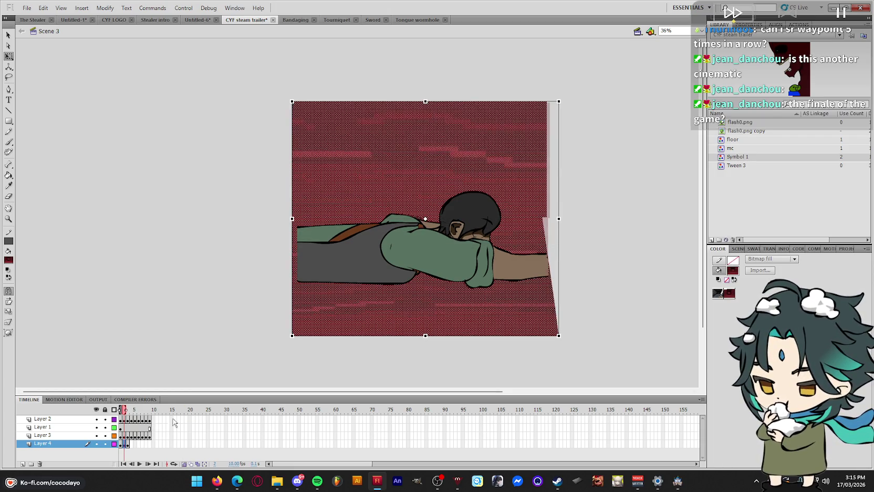
{"action": "left_click", "coordinate": [126, 443]}
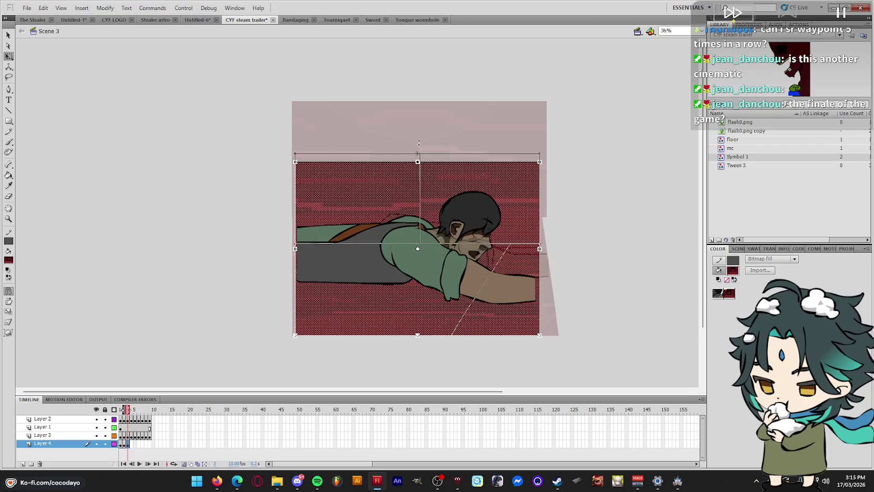
{"action": "left_click_drag", "start_coordinate": [442, 159], "coordinate": [440, 100]}
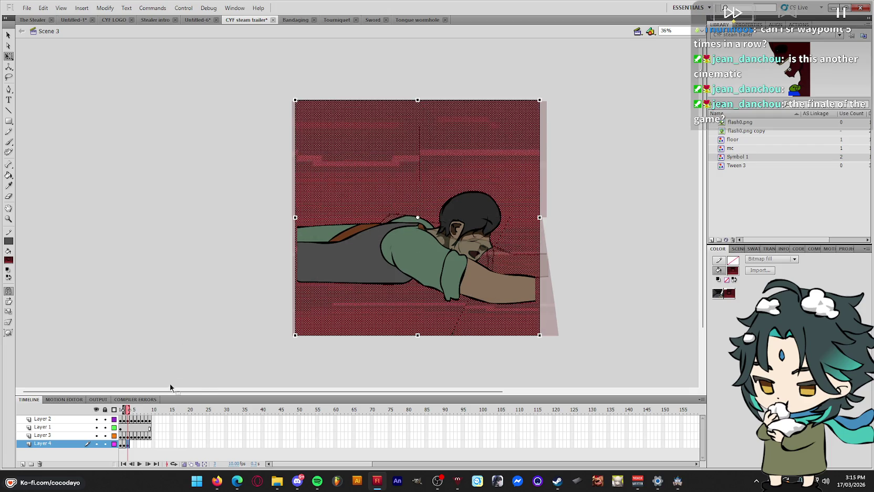
Step: Play back the animation to review the stretched floor, deselecting it between playbacks
{"action": "left_click", "coordinate": [131, 444]}
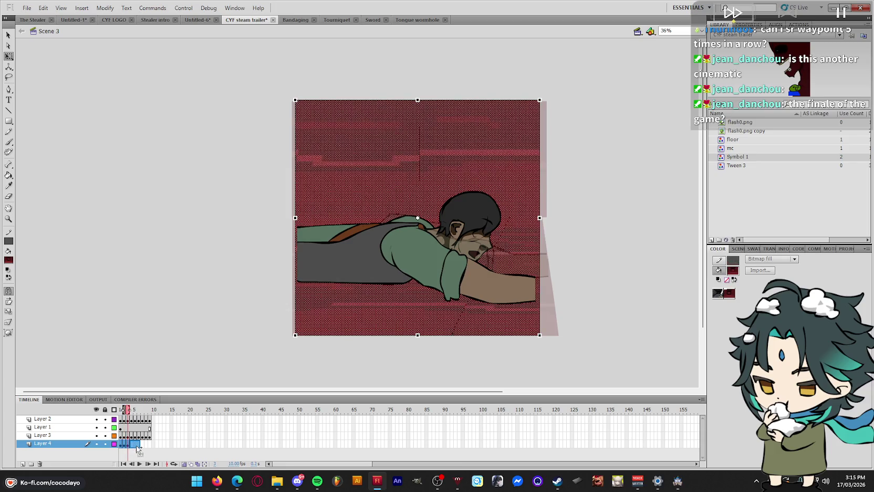
{"action": "left_click", "coordinate": [134, 444]}
{"action": "key", "text": "Return"}
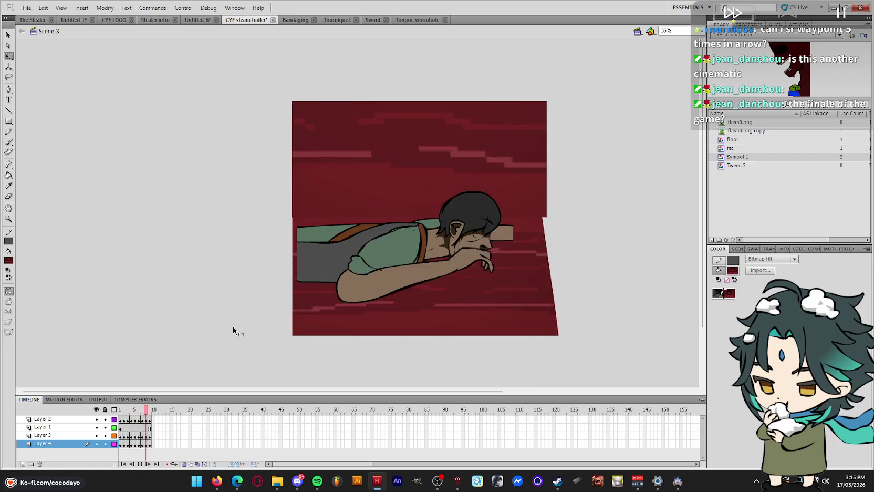
{"action": "key", "text": "Return"}
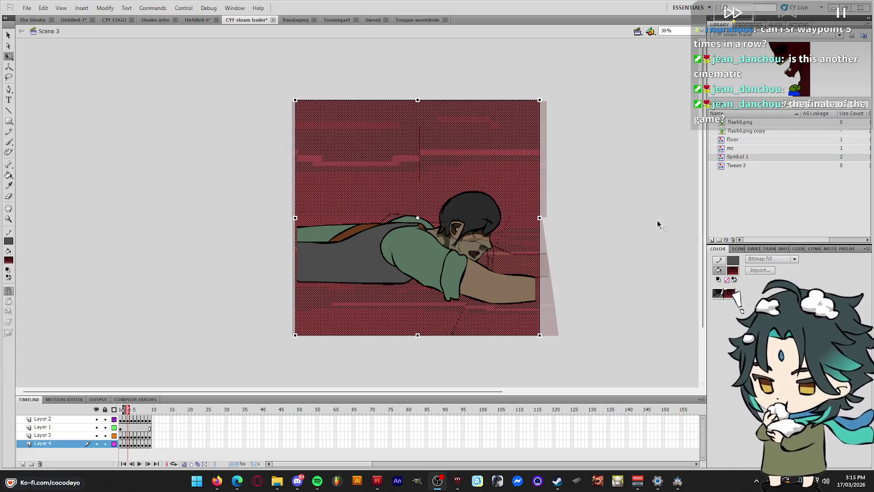
{"action": "left_click", "coordinate": [640, 222]}
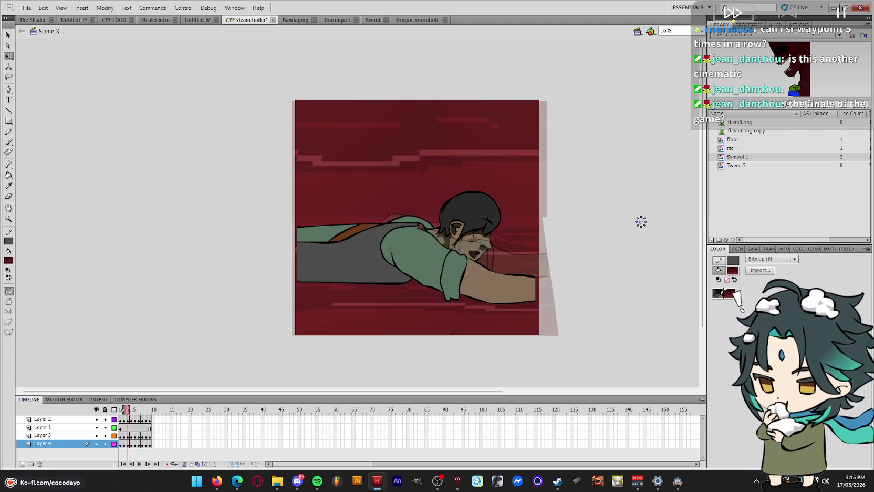
{"action": "key", "text": "Return"}
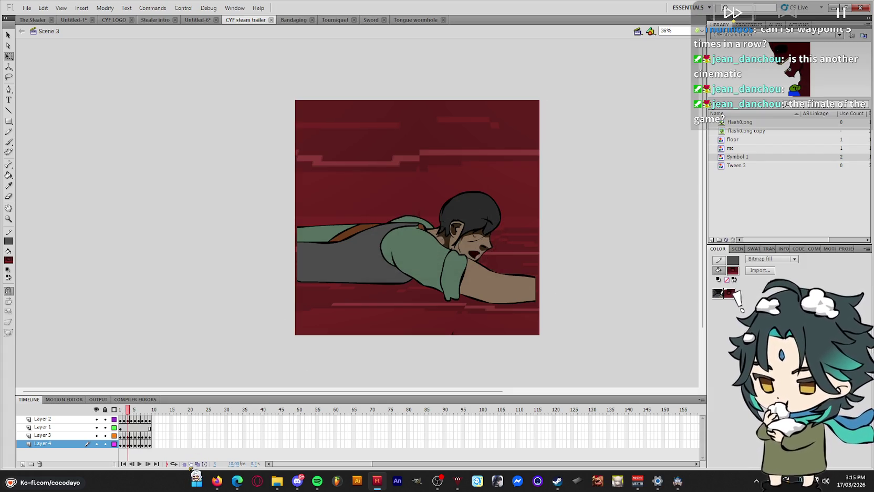
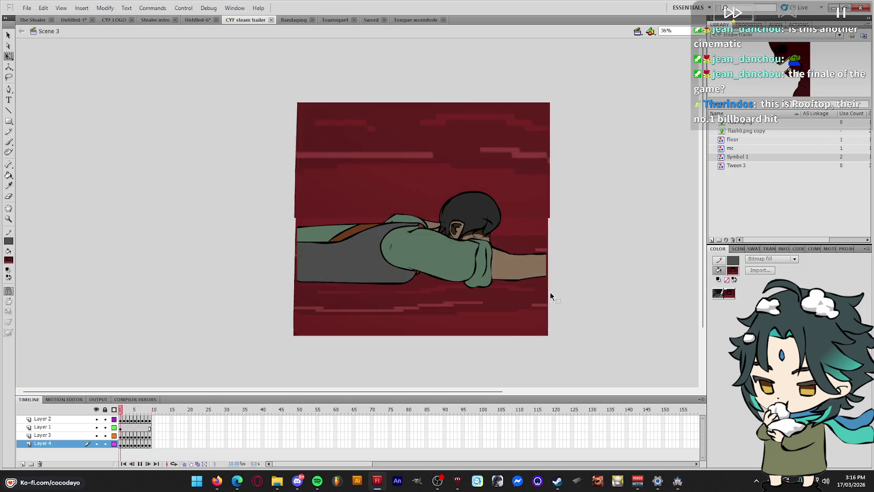
Step: Stop Scene 3, play Scene 2 and open Scene 1 of the trailer, then switch to RPG Maker MZ
{"action": "left_click", "coordinate": [62, 445]}
{"action": "left_click", "coordinate": [732, 249]}
{"action": "left_click", "coordinate": [730, 266]}
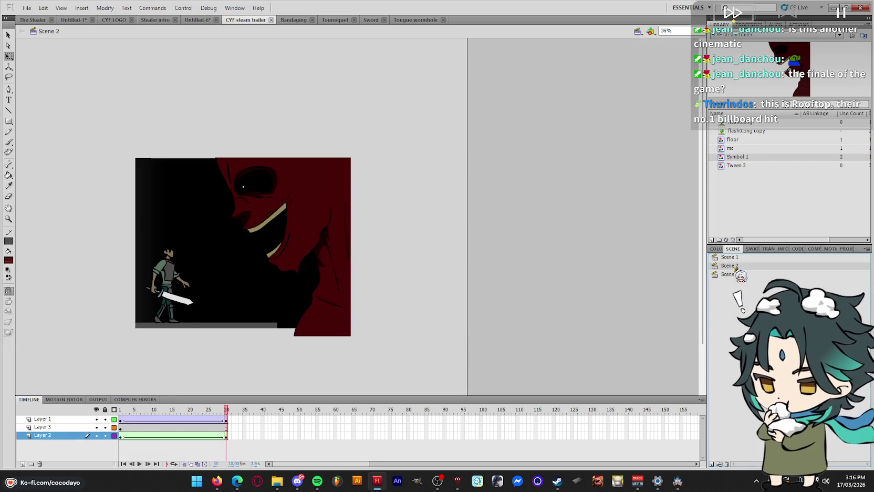
{"action": "key", "text": "Return"}
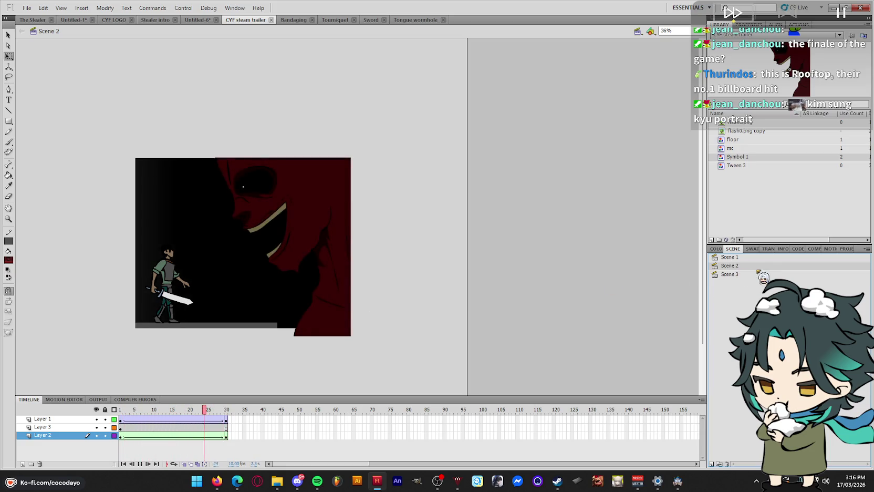
{"action": "left_click", "coordinate": [729, 257]}
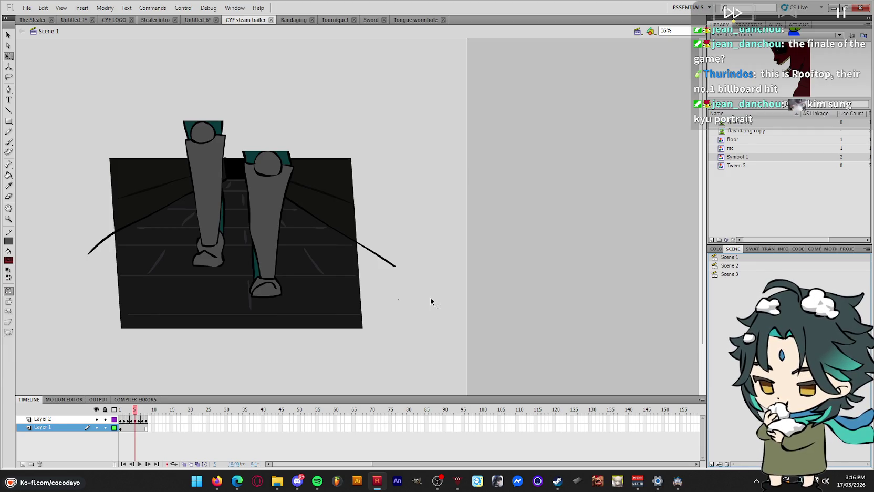
{"action": "left_click", "coordinate": [678, 481]}
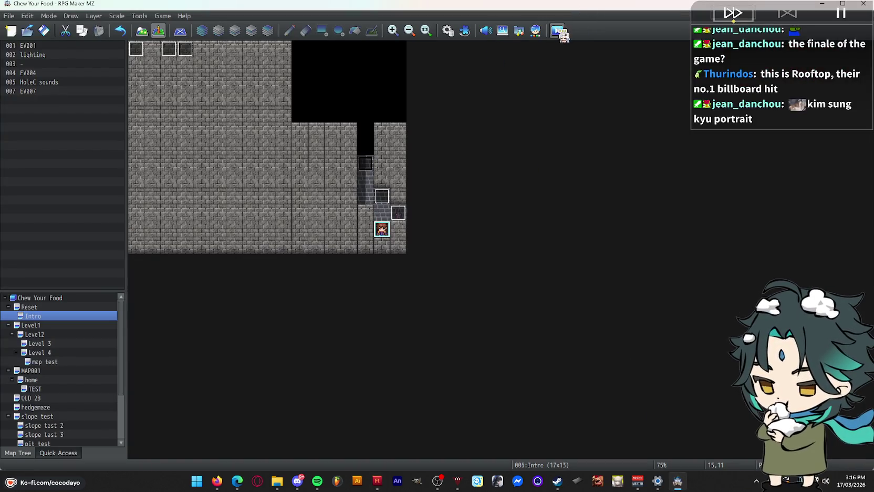
Step: Start a fullscreen playtest of Chew Your Food and walk down the first stone corridor
{"action": "key", "text": "ctrl+r"}
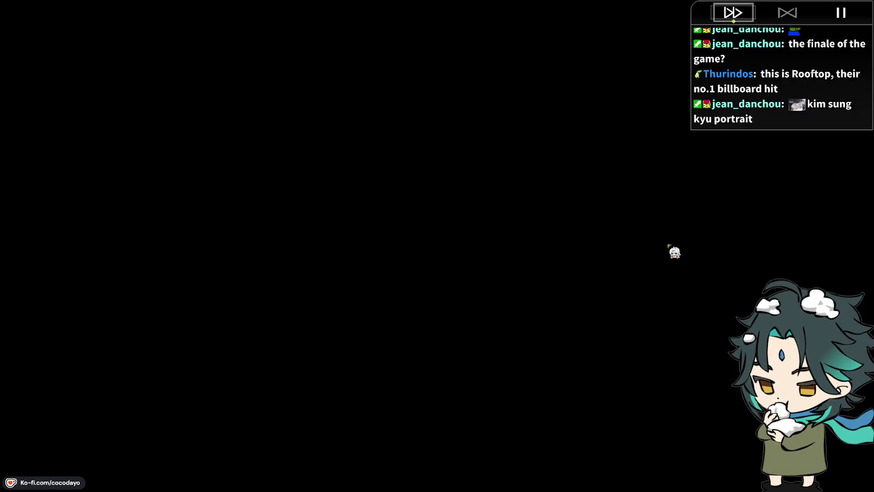
{"action": "key", "text": "F4"}
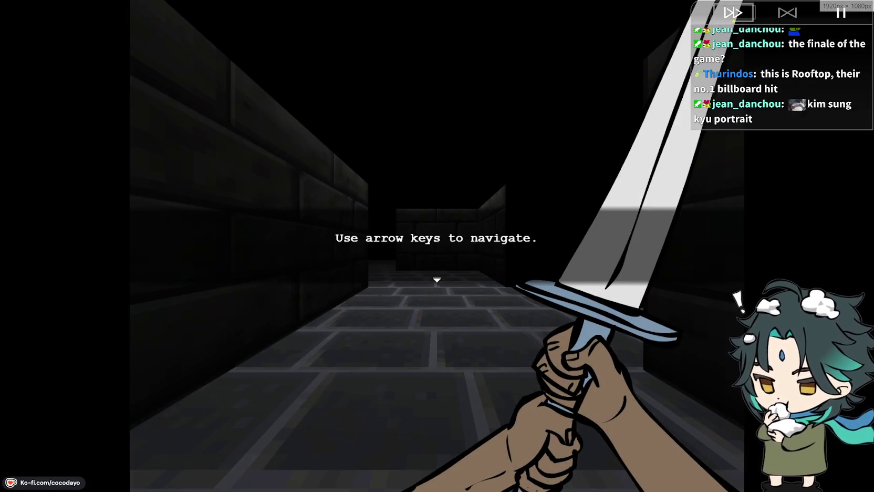
{"action": "key", "text": "Return"}
{"action": "key", "text": "Up"}
{"action": "key", "text": "Up"}
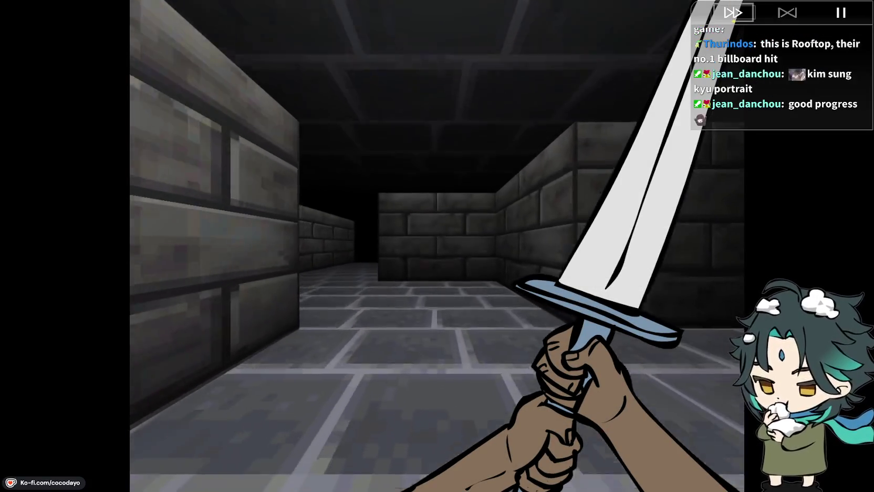
Step: Walk through the side corridors past the cat to the long corridor, then leave fullscreen
{"action": "key", "text": "Up"}
{"action": "key", "text": "Left"}
{"action": "key", "text": "Up"}
{"action": "key", "text": "Up"}
{"action": "key", "text": "Left"}
{"action": "key", "text": "Left"}
{"action": "key", "text": "Up"}
{"action": "key", "text": "Up"}
{"action": "key", "text": "Up"}
{"action": "key", "text": "Left"}
{"action": "key", "text": "Up"}
{"action": "key", "text": "Up"}
{"action": "key", "text": "Left"}
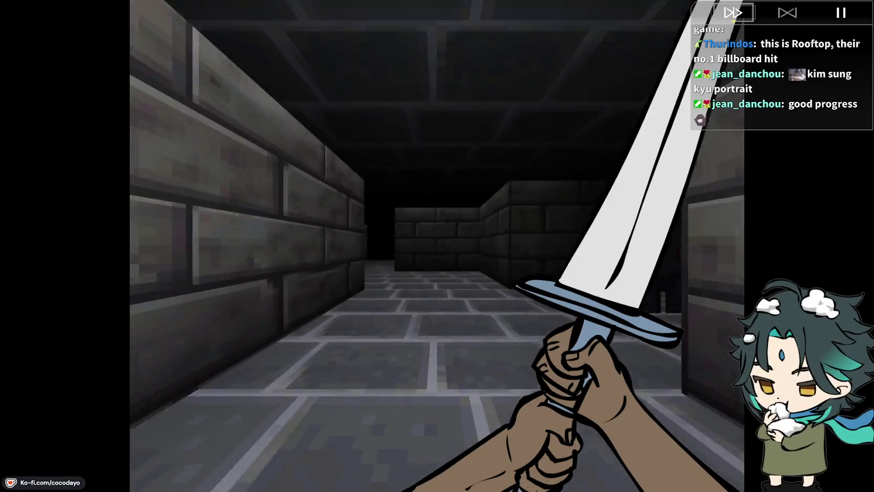
{"action": "key", "text": "Up"}
{"action": "key", "text": "Up"}
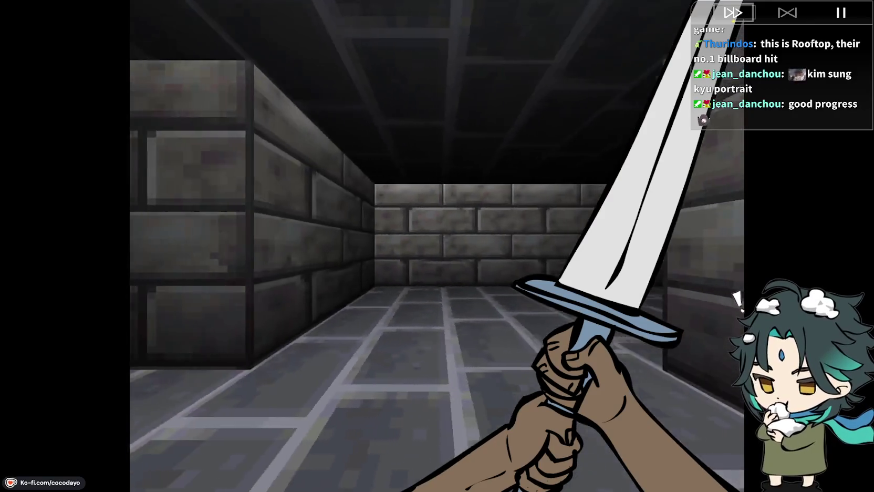
{"action": "key", "text": "Right"}
{"action": "key", "text": "F4"}
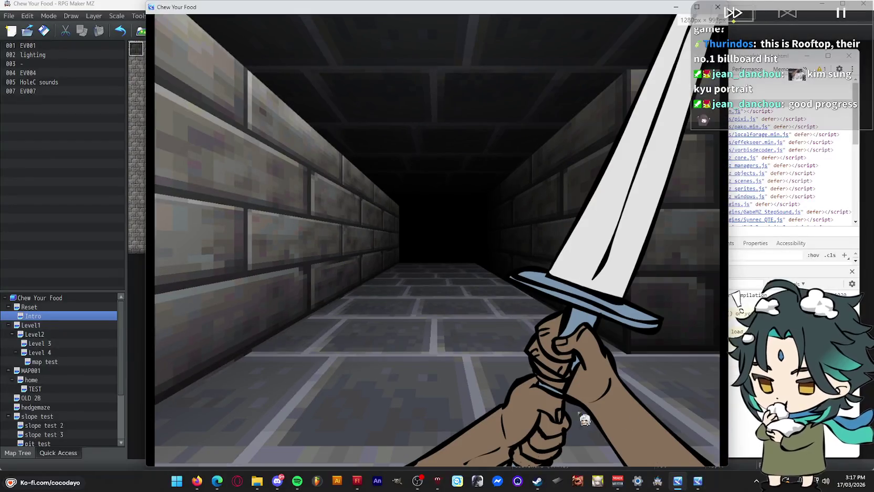
Step: Show the trailer's Scene 2 in Flash and alternate between it and the running game window
{"action": "left_click", "coordinate": [360, 481]}
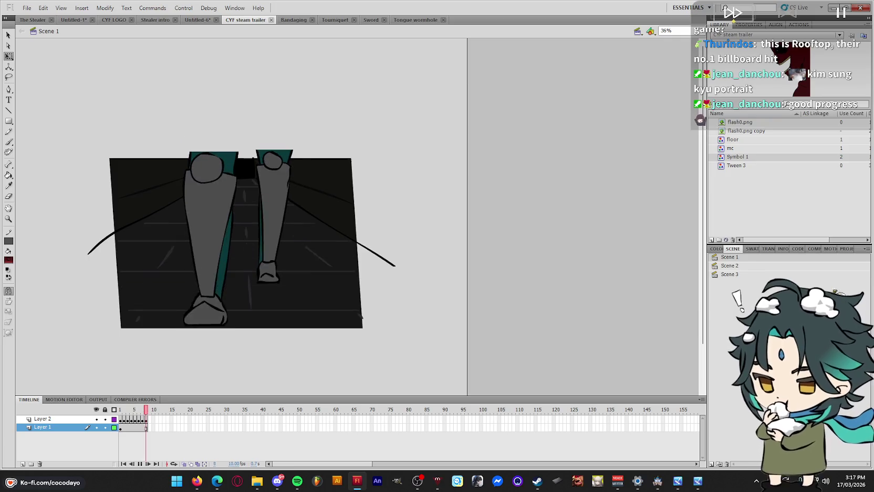
{"action": "left_click", "coordinate": [735, 266]}
{"action": "left_click", "coordinate": [680, 482]}
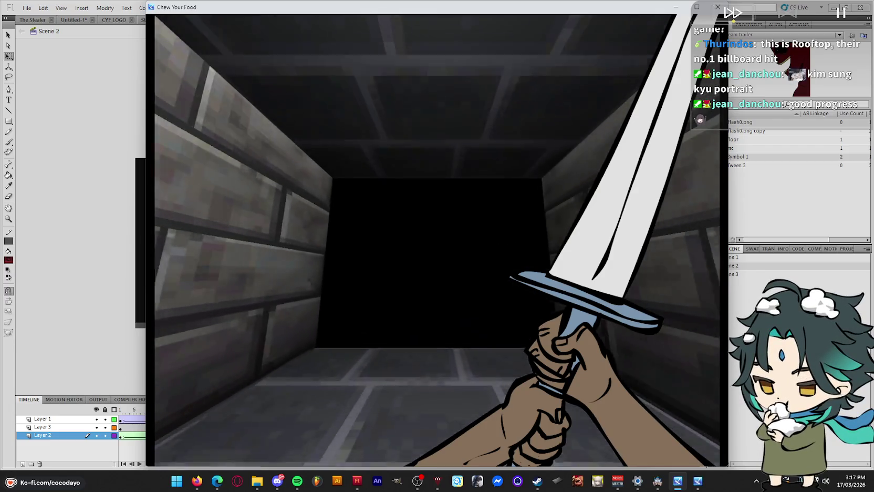
{"action": "key", "text": "alt+Tab"}
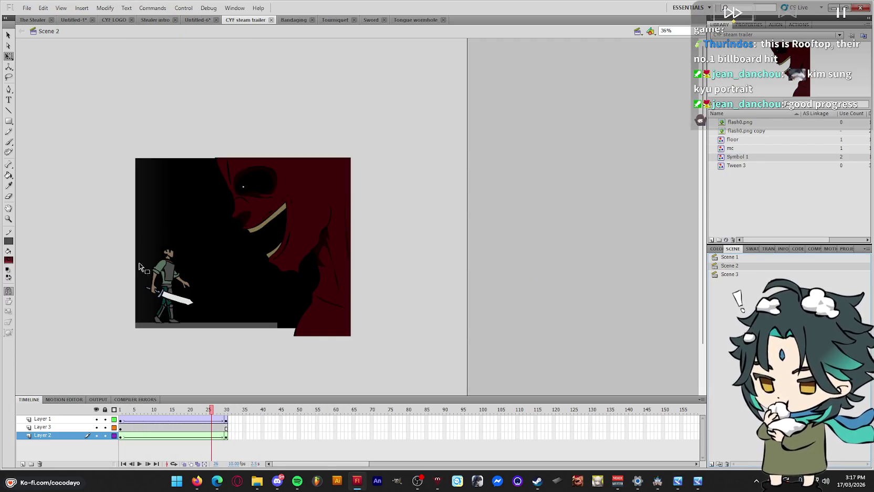
{"action": "left_click", "coordinate": [678, 483]}
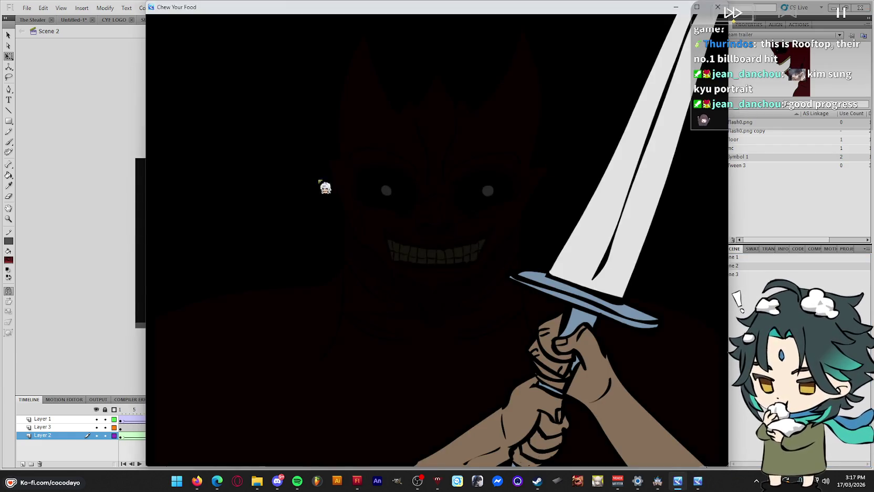
{"action": "key", "text": "alt+Tab"}
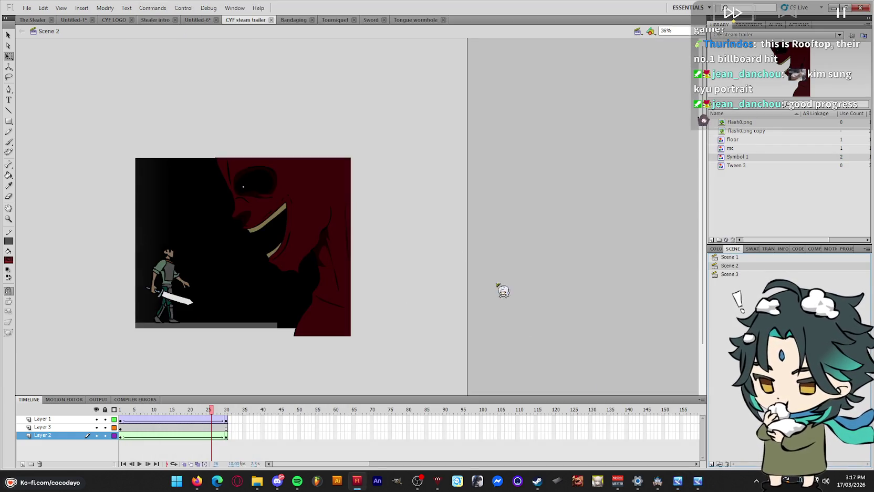
{"action": "left_click", "coordinate": [678, 486]}
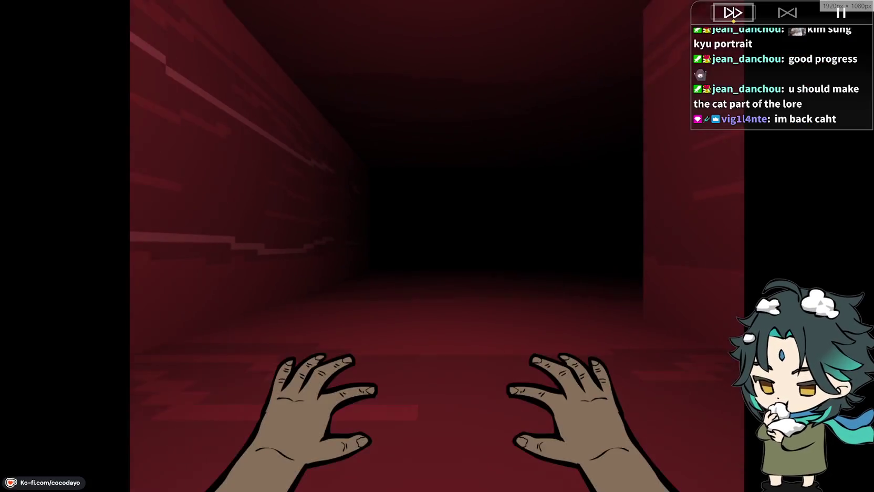
Step: Advance past 'Where am I?', 'Why am I not dead?' and the bandage warning, then browse File 8 and File 9
{"action": "key", "text": "z"}
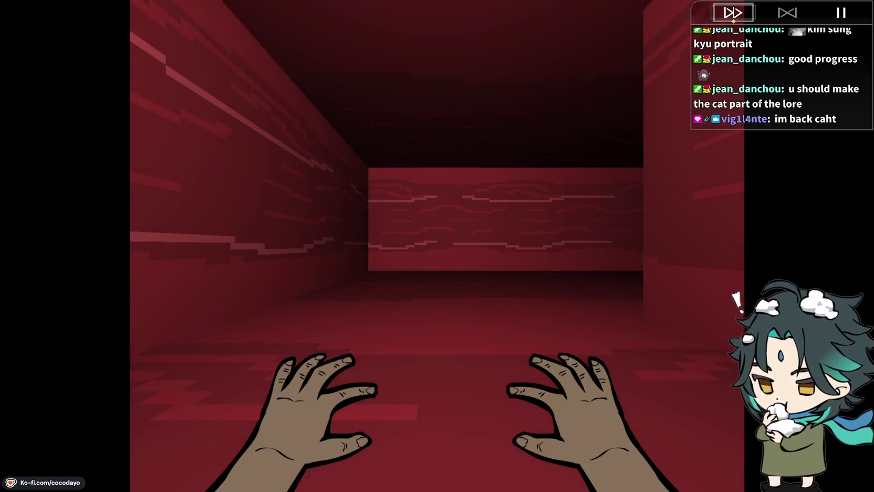
{"action": "key", "text": "z"}
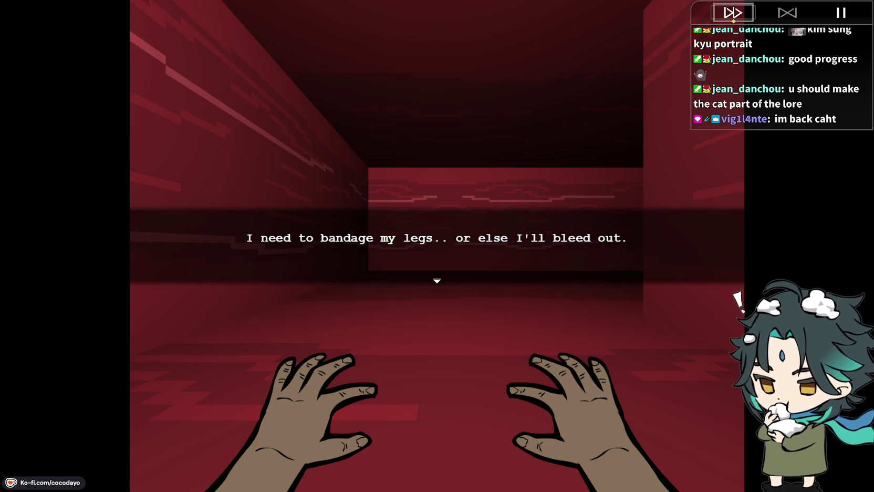
{"action": "key", "text": "z"}
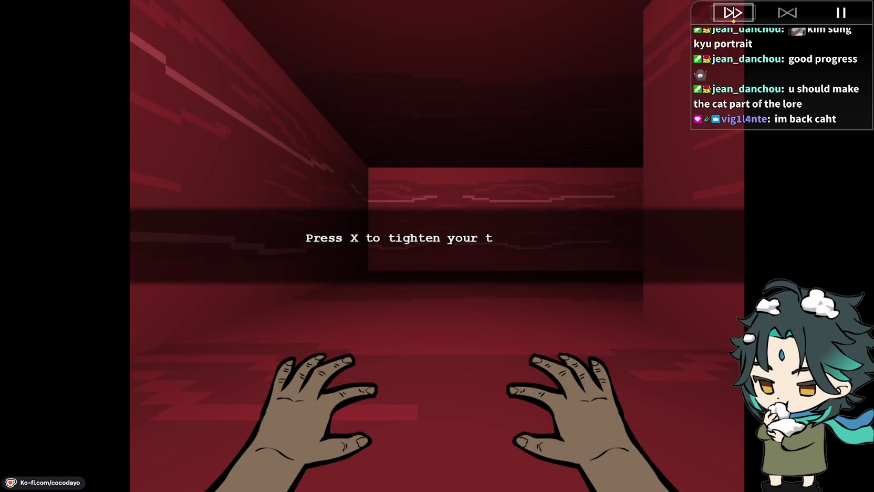
{"action": "key", "text": "z"}
{"action": "key", "text": "Up"}
{"action": "key", "text": "Down"}
Step: Choose File 8, resume, and walk the long red corridor until the tourniquet sequence starts
{"action": "key", "text": "Up"}
{"action": "key", "text": "z"}
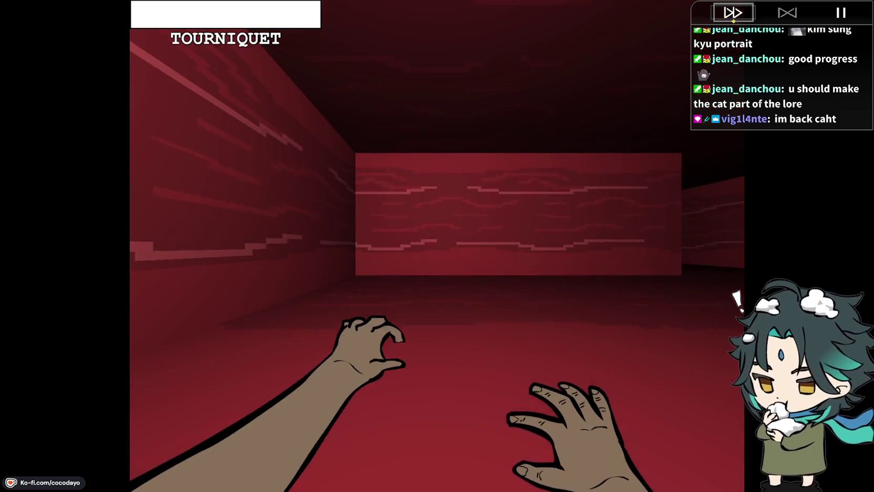
{"action": "key", "text": "Up"}
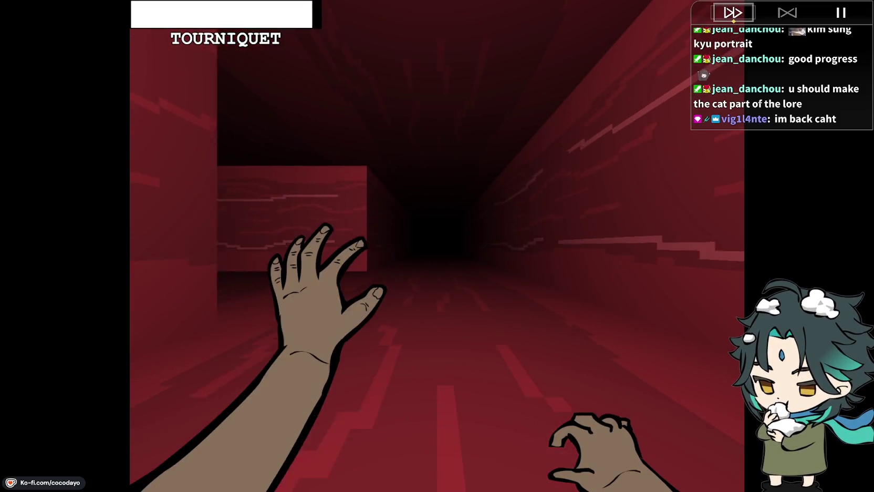
{"action": "key", "text": "Right"}
{"action": "key", "text": "Up"}
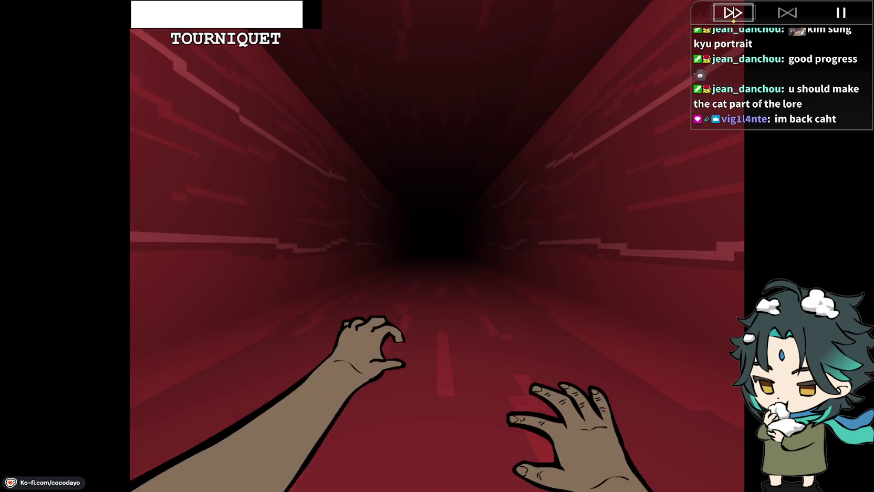
{"action": "key", "text": "Up"}
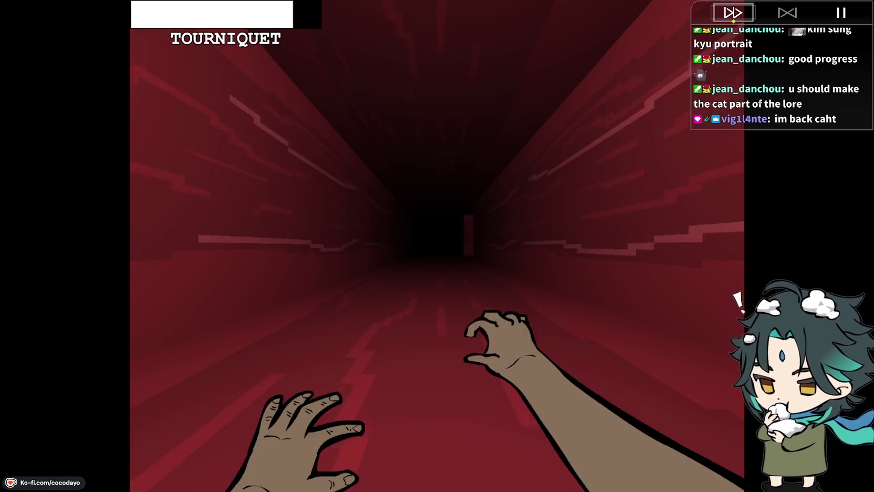
{"action": "key", "text": "Up"}
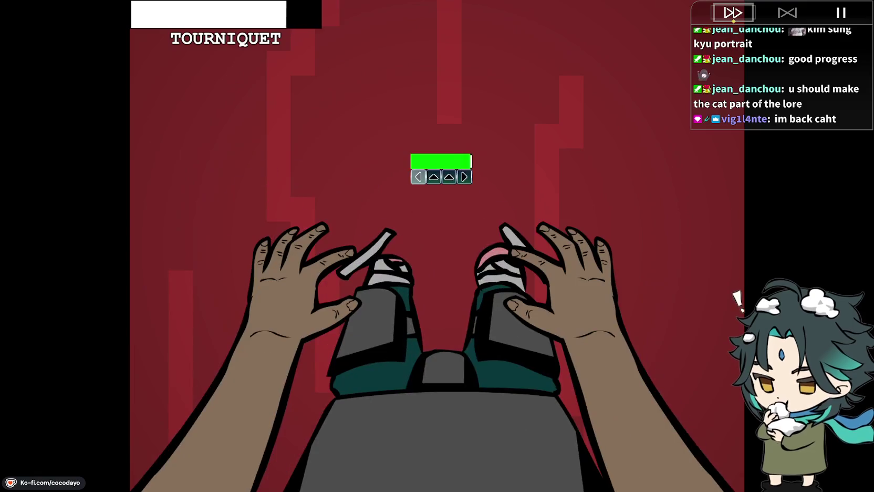
Step: Complete the tourniquet arrow prompts and walk the side corridors to the dark hole in the wall
{"action": "key", "text": "Up"}
{"action": "key", "text": "Right"}
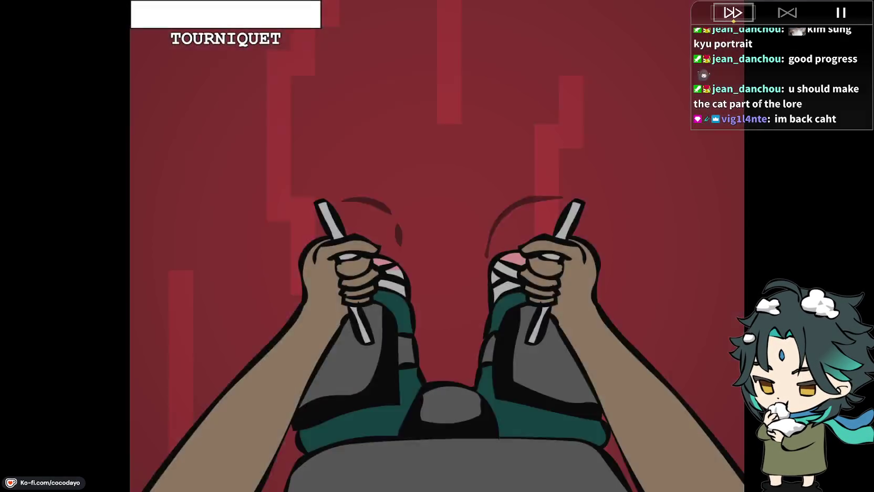
{"action": "key", "text": "Up"}
{"action": "key", "text": "Right"}
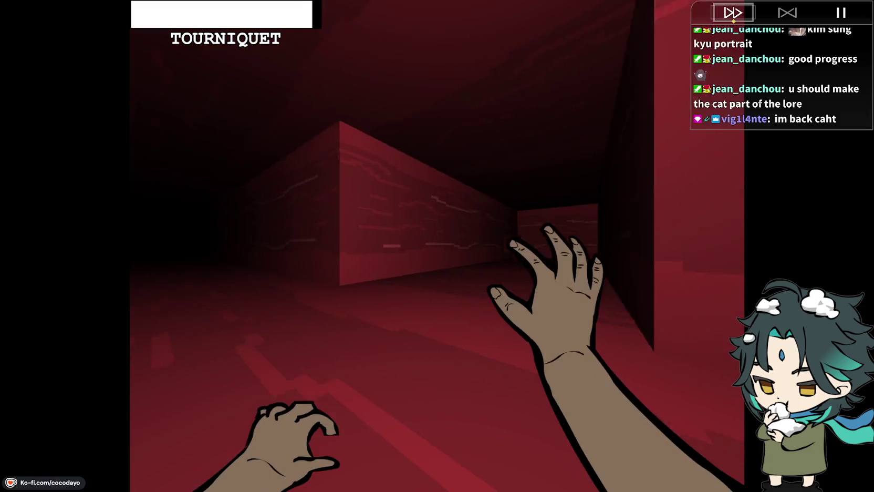
{"action": "key", "text": "Up"}
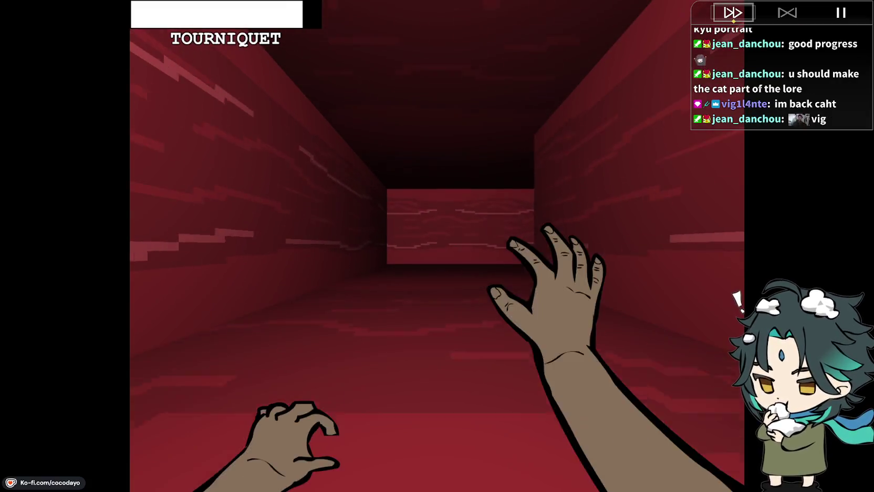
{"action": "key", "text": "Right"}
{"action": "key", "text": "Up"}
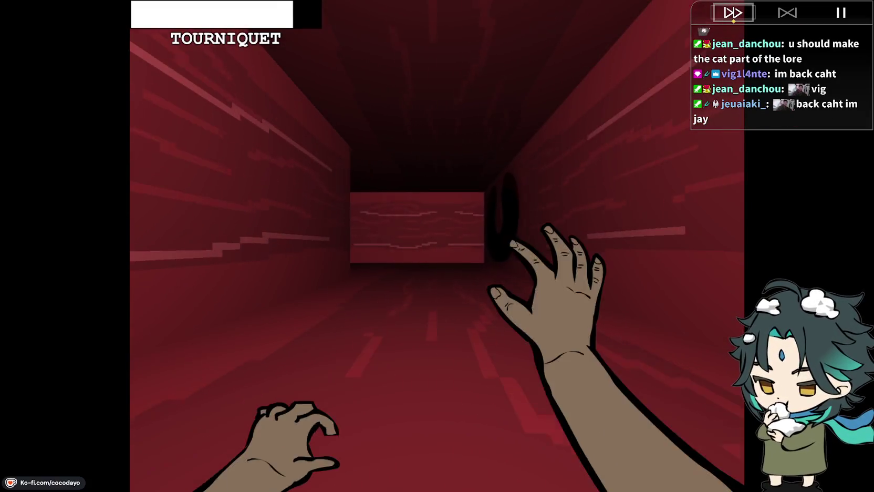
{"action": "key", "text": "Right"}
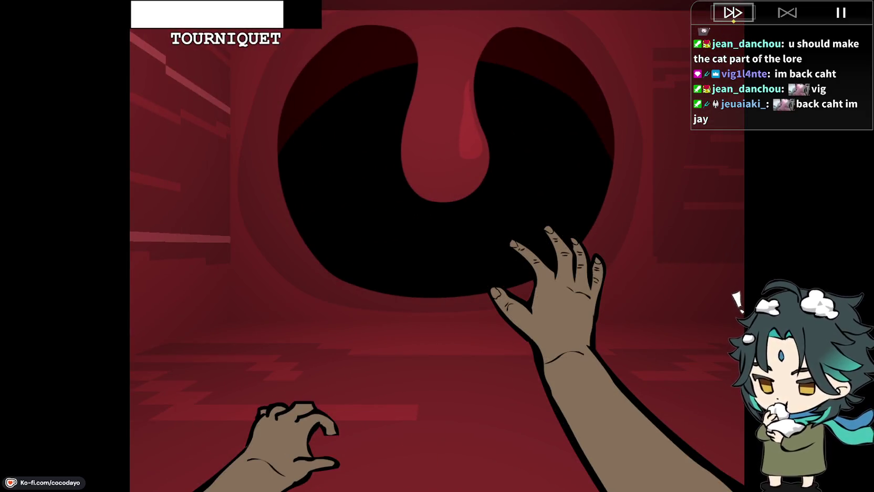
Step: Dismiss the 'I'm gonna punch the tonsil.' line and walk on to complete the next tourniquet prompt
{"action": "key", "text": "z"}
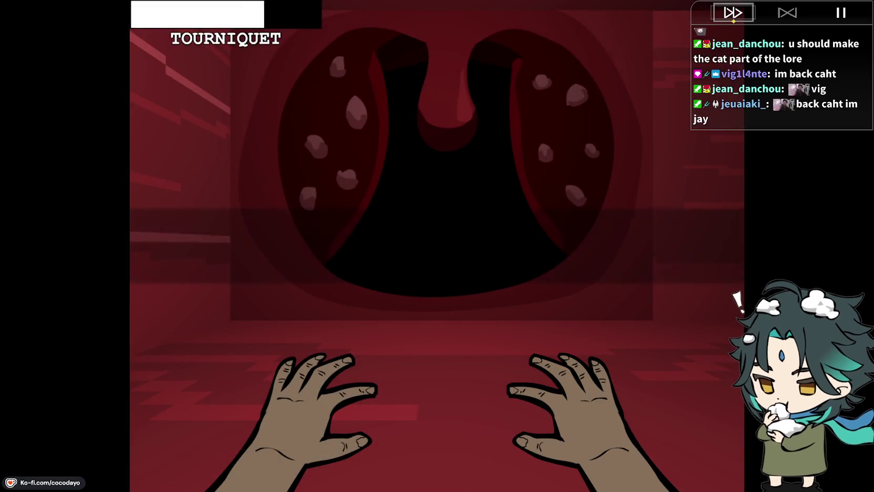
{"action": "key", "text": "Right"}
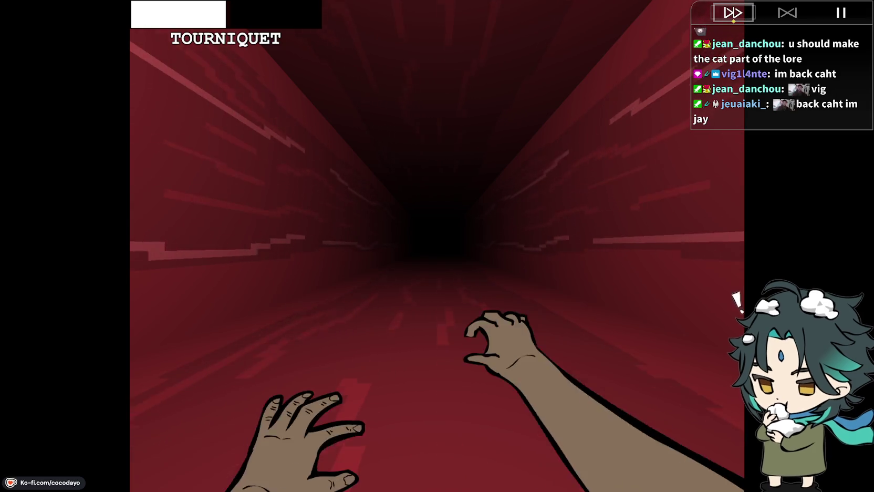
{"action": "key", "text": "Up"}
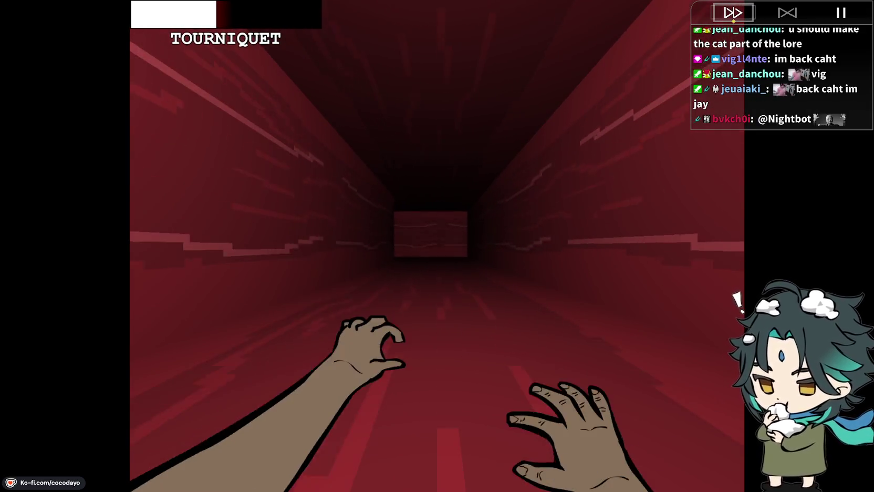
{"action": "key", "text": "Up"}
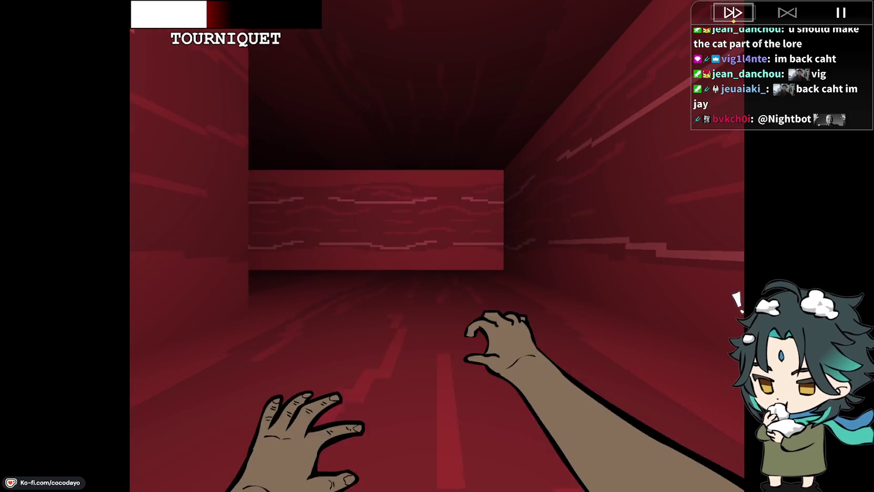
{"action": "key", "text": "Right"}
{"action": "key", "text": "Up"}
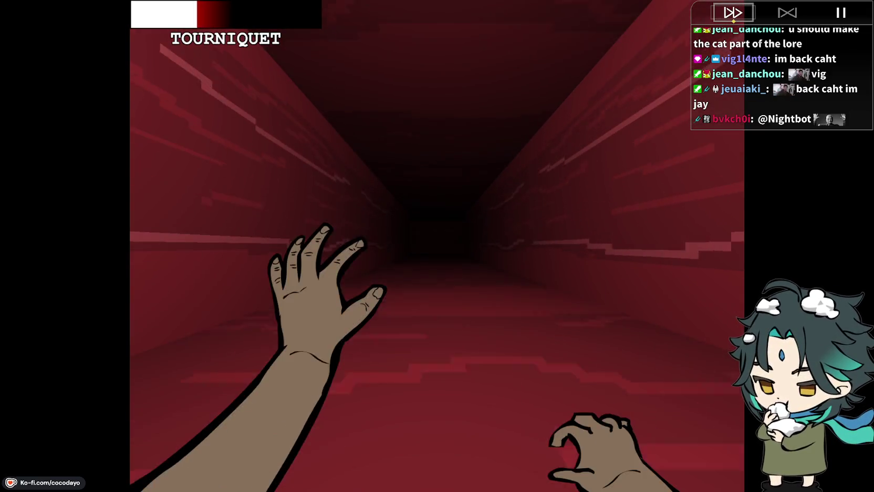
{"action": "key", "text": "Up"}
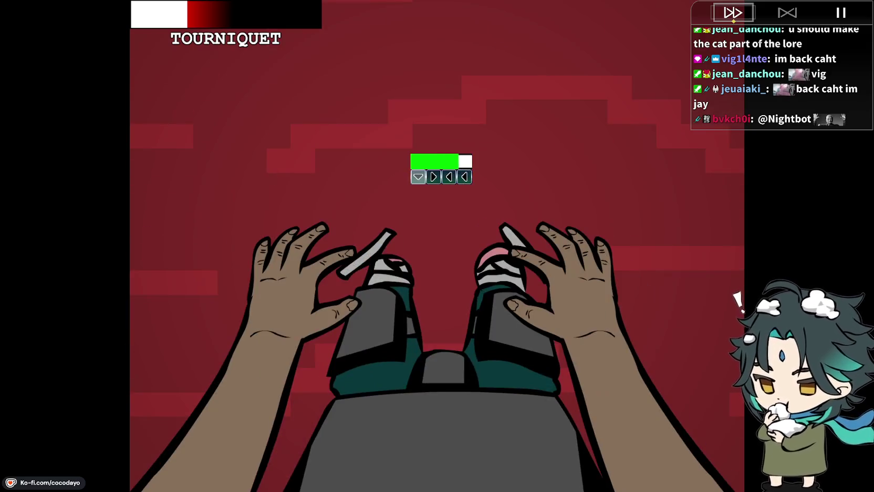
{"action": "key", "text": "Left"}
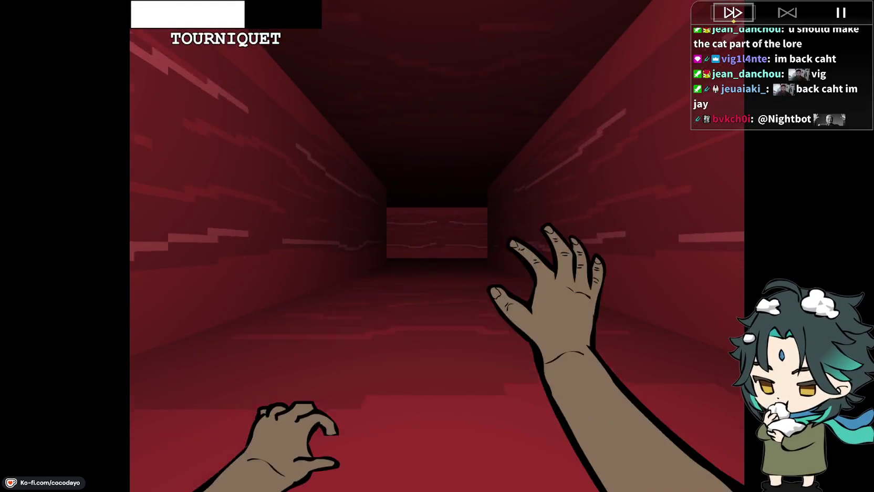
Step: Navigate the maze past the dark corridor and finish the remaining tourniquet prompts
{"action": "key", "text": "Up"}
{"action": "key", "text": "Right"}
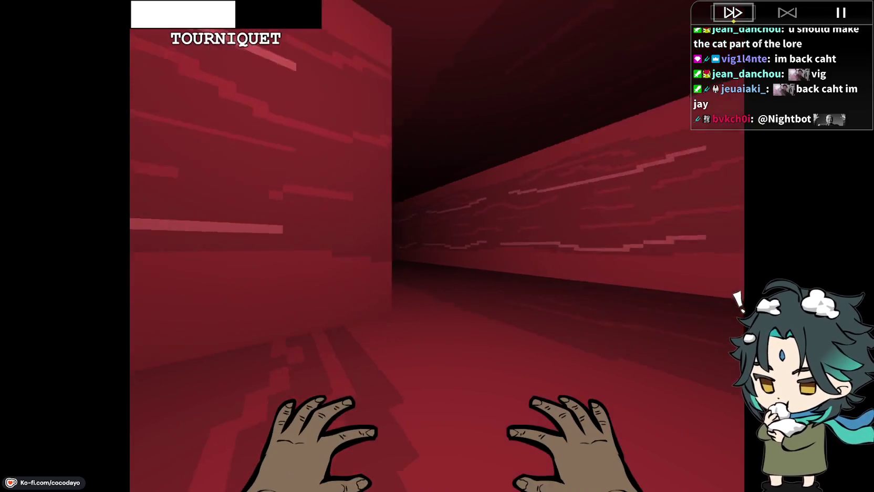
{"action": "key", "text": "Down"}
{"action": "key", "text": "Up"}
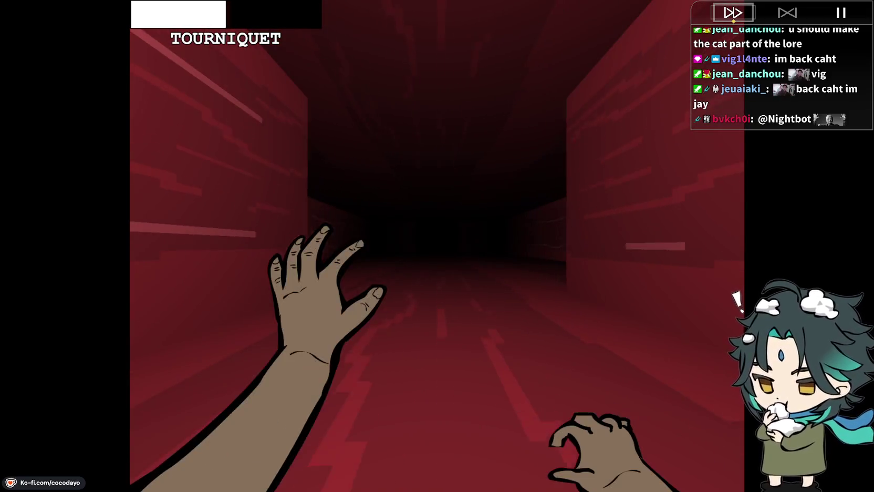
{"action": "key", "text": "Right"}
{"action": "key", "text": "Up"}
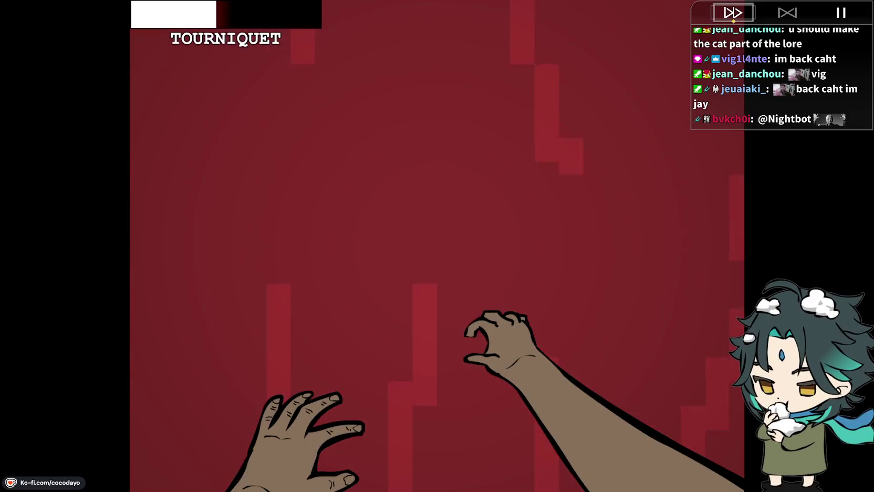
{"action": "key", "text": "Up"}
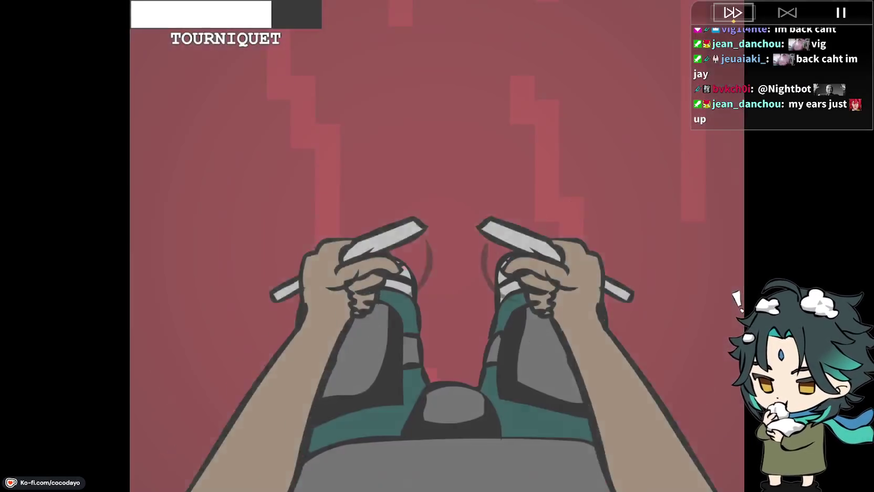
{"action": "key", "text": "Left"}
{"action": "key", "text": "Up"}
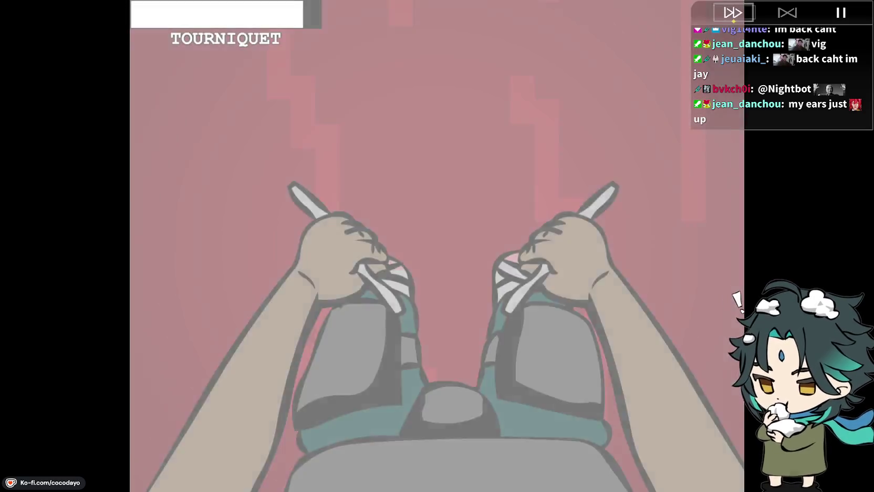
Step: Walk to the creature in the side corridor, attack its tonsil, and dismiss the message
{"action": "key", "text": "Up"}
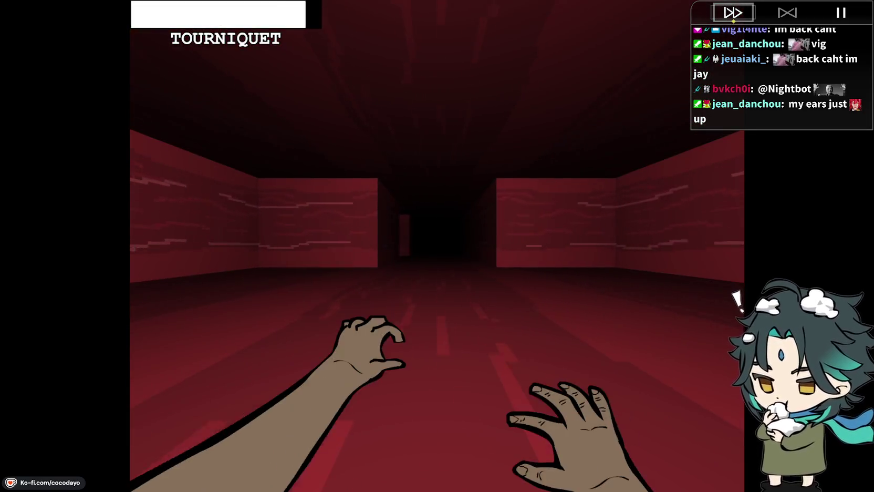
{"action": "key", "text": "Up"}
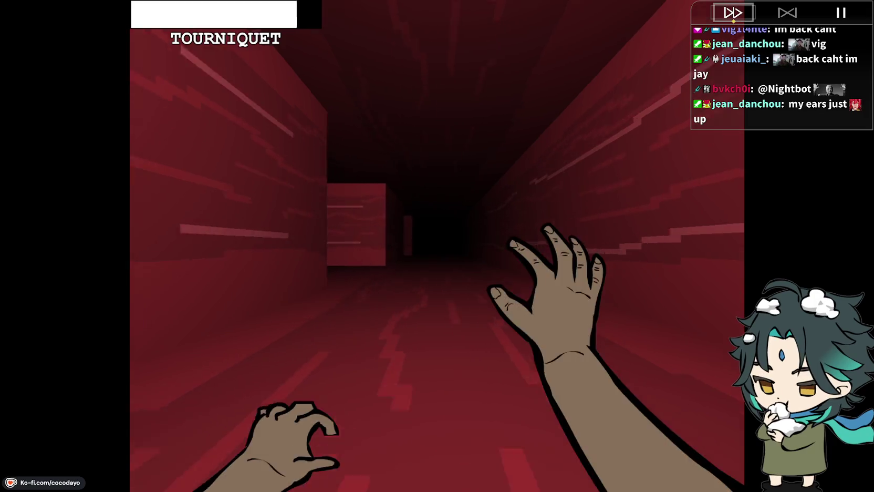
{"action": "key", "text": "Up"}
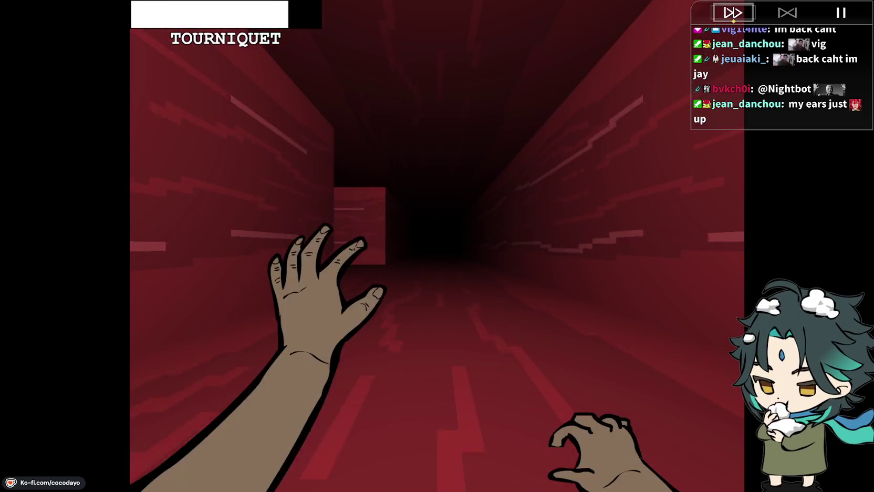
{"action": "key", "text": "Left"}
{"action": "key", "text": "Up"}
{"action": "key", "text": "Up"}
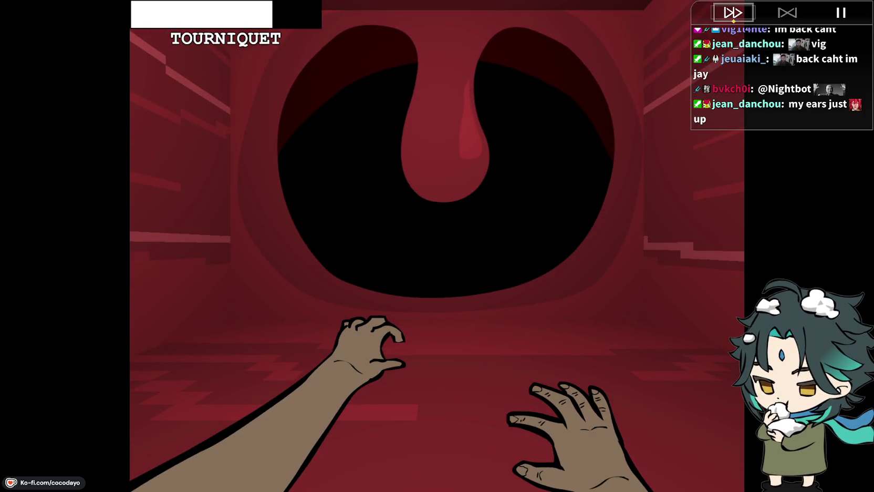
{"action": "key", "text": "space"}
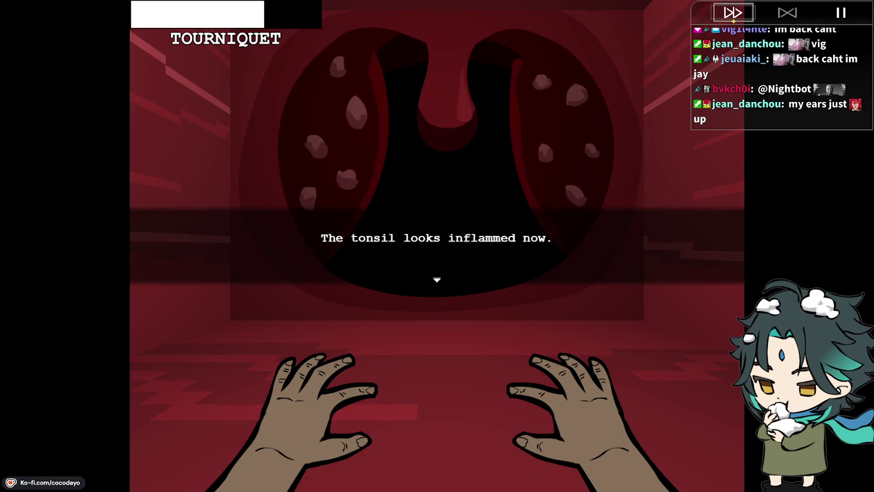
{"action": "key", "text": "space"}
{"action": "key", "text": "Left"}
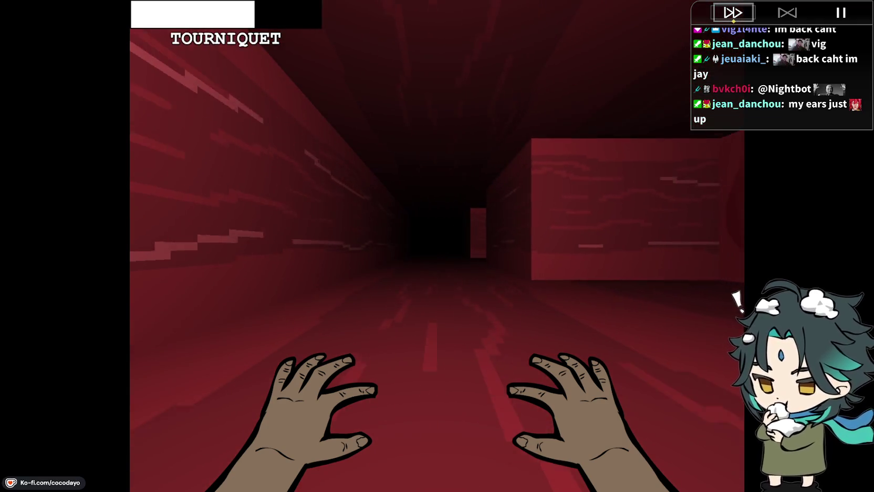
Step: Walk up to the red wall, then exit and close the playtest window
{"action": "key", "text": "Right"}
{"action": "key", "text": "Up"}
{"action": "key", "text": "Up"}
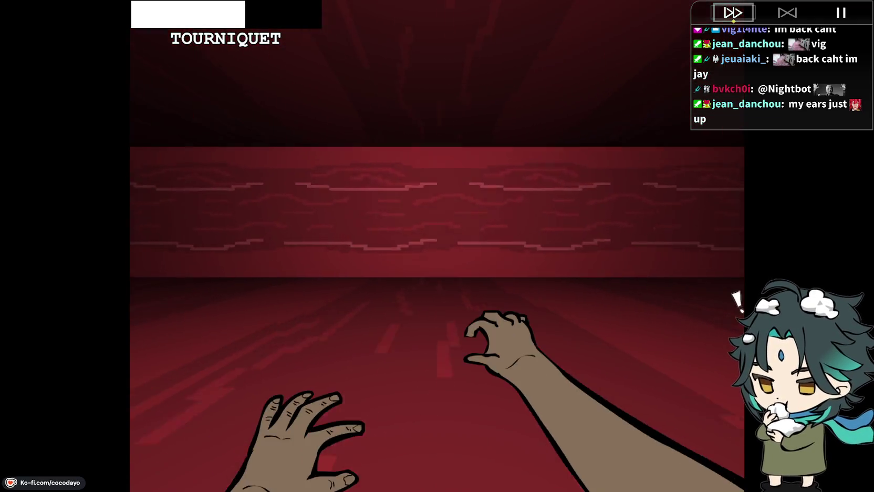
{"action": "key", "text": "Escape"}
{"action": "key", "text": "ctrl+w"}
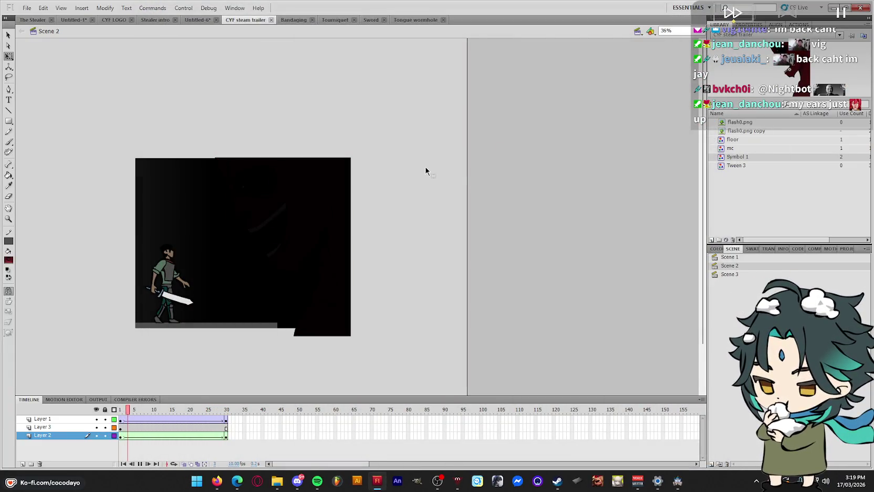
Step: Play and stop Scene 3's crawling-character animation, view the logo image in Firefox, and return to Flash
{"action": "left_click", "coordinate": [730, 275]}
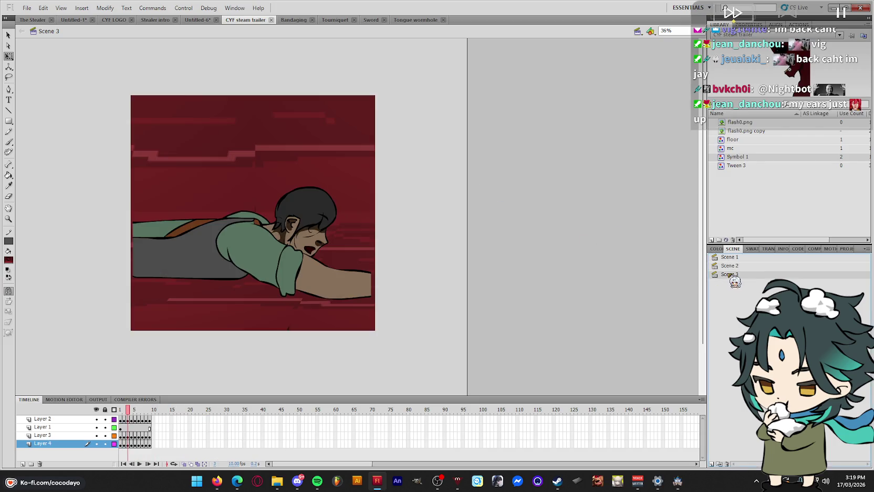
{"action": "key", "text": "Return"}
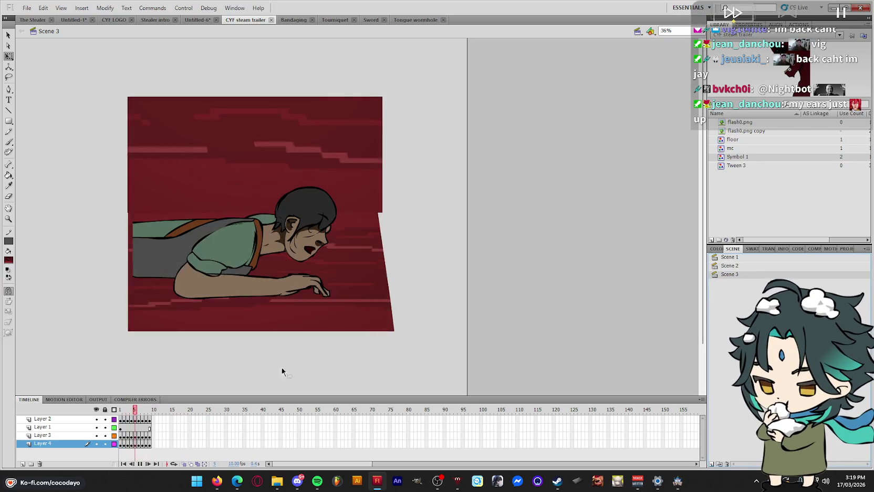
{"action": "key", "text": "Return"}
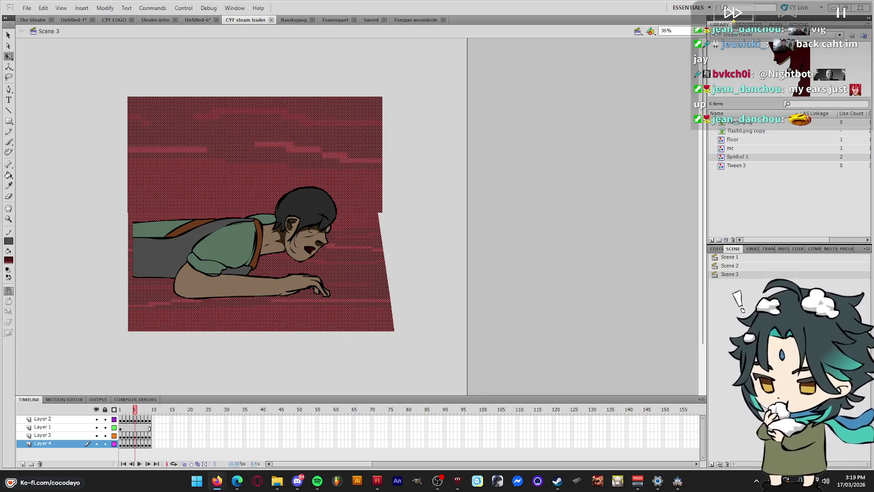
{"action": "key", "text": "alt+Tab"}
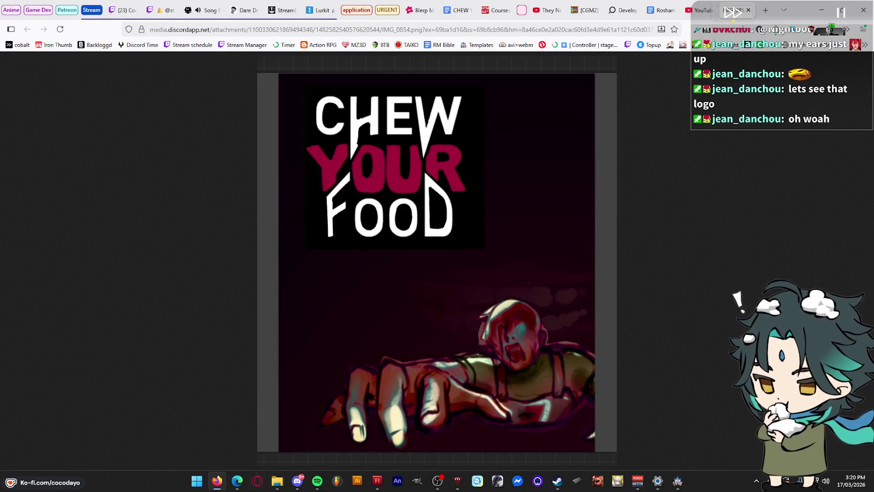
{"action": "left_click", "coordinate": [377, 480]}
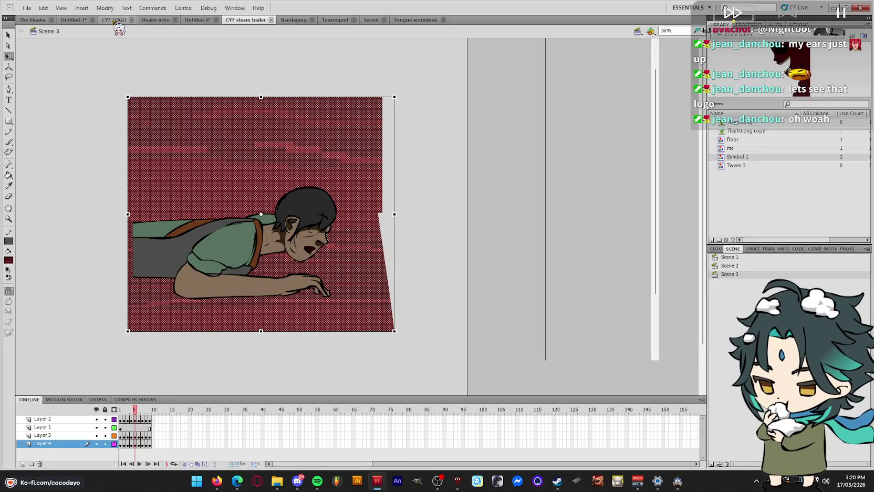
Step: Open the CYF LOGO document, zoom in, and inspect the stacked logo and bottom CHEW YOUR FOOD text
{"action": "left_click", "coordinate": [114, 20]}
{"action": "key", "text": "z"}
{"action": "left_click_drag", "start_coordinate": [426, 314], "coordinate": [128, 131]}
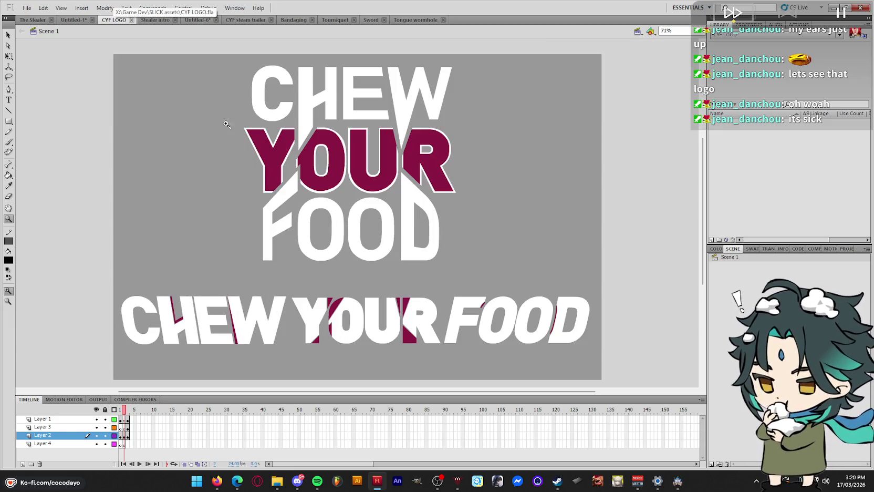
{"action": "key", "text": "q"}
{"action": "left_click_drag", "start_coordinate": [201, 52], "coordinate": [525, 274]}
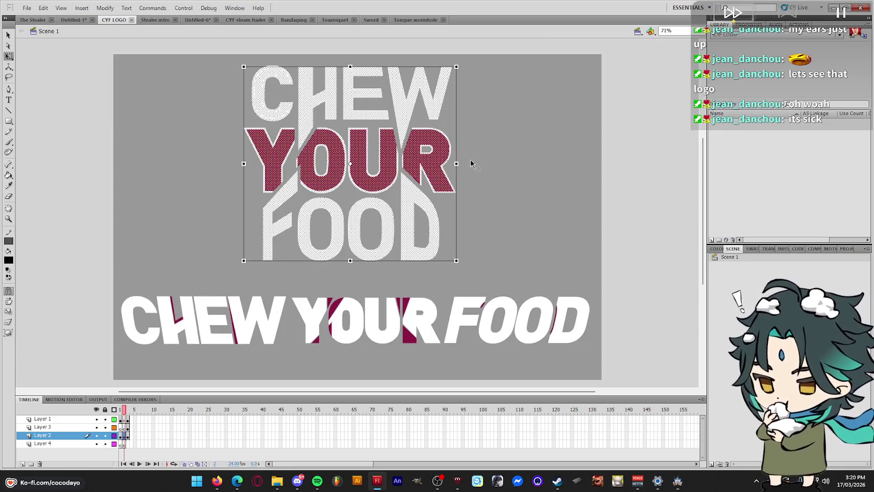
{"action": "left_click", "coordinate": [633, 197]}
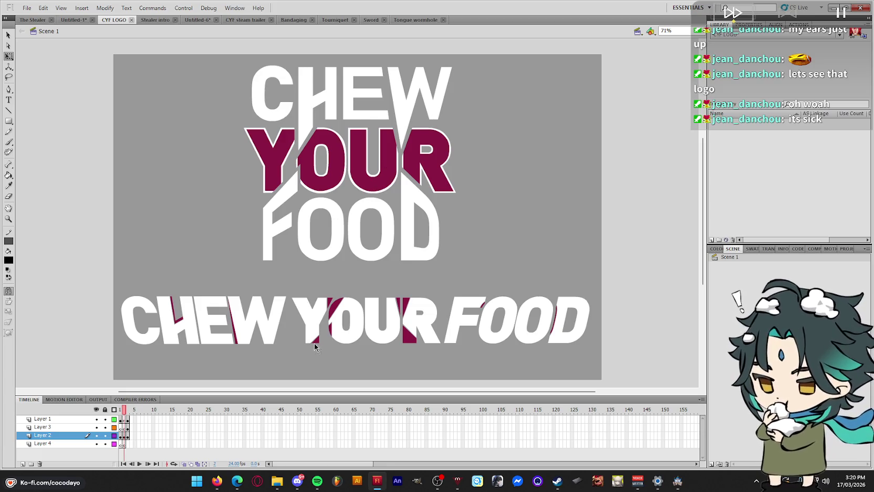
{"action": "left_click_drag", "start_coordinate": [610, 282], "coordinate": [52, 367]}
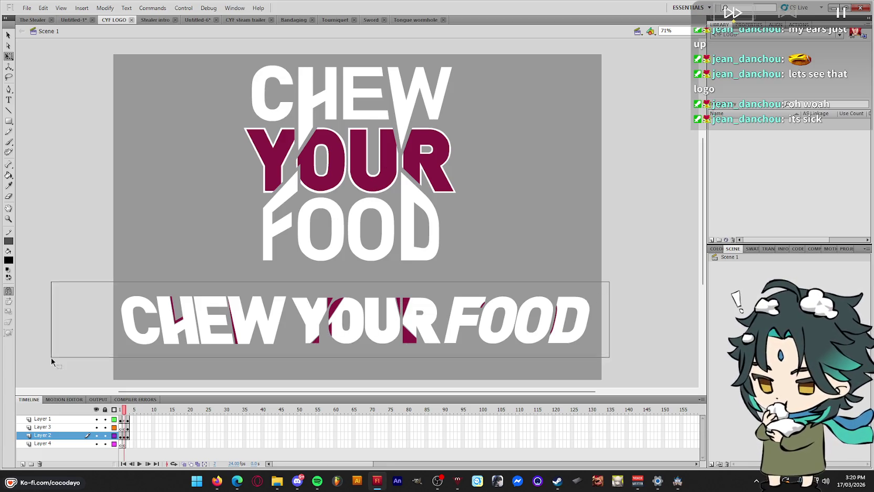
{"action": "left_click", "coordinate": [499, 240]}
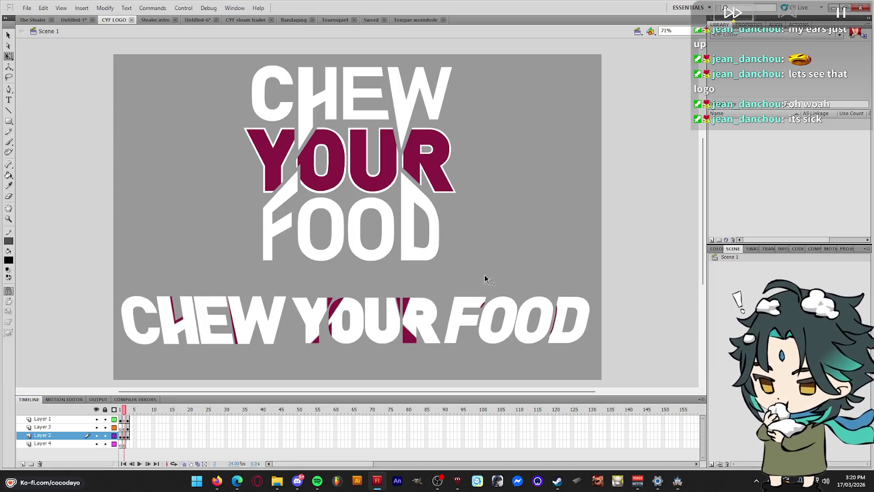
{"action": "mouse_move", "coordinate": [487, 264]}
{"action": "left_mouse_down"}
{"action": "mouse_move", "coordinate": [212, 70]}
{"action": "mouse_move", "coordinate": [218, 47]}
{"action": "left_mouse_up"}
{"action": "left_click", "coordinate": [558, 164]}
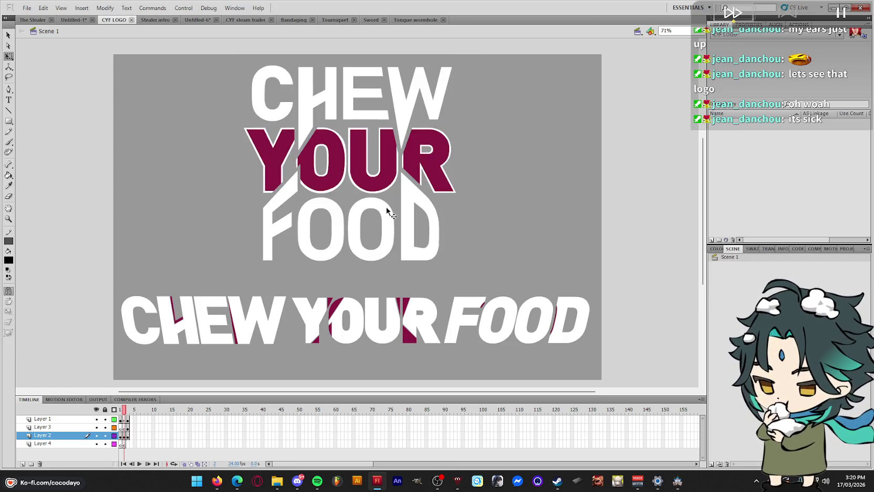
{"action": "left_click_drag", "start_coordinate": [108, 285], "coordinate": [530, 356]}
{"action": "left_click", "coordinate": [512, 218]}
{"action": "left_click_drag", "start_coordinate": [344, 392], "coordinate": [440, 392]}
Step: Draw a tall black rectangle beside the logo artwork
{"action": "key", "text": "r"}
{"action": "mouse_move", "coordinate": [501, 123]}
{"action": "left_mouse_down"}
{"action": "mouse_move", "coordinate": [630, 345]}
{"action": "mouse_move", "coordinate": [642, 345]}
{"action": "left_mouse_up"}
{"action": "key", "text": "q"}
{"action": "left_click", "coordinate": [520, 265]}
{"action": "left_click", "coordinate": [466, 284]}
Step: Paste a copy of the bottom CHEW YOUR FOOD text onto the rectangle as a small top-left title
{"action": "left_click_drag", "start_coordinate": [18, 364], "coordinate": [465, 287]}
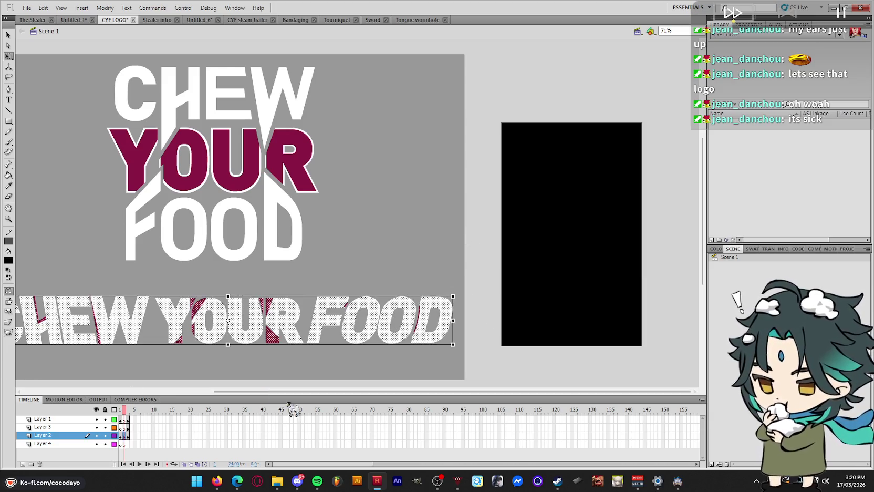
{"action": "left_click_drag", "start_coordinate": [347, 392], "coordinate": [274, 392]}
{"action": "left_click_drag", "start_coordinate": [65, 288], "coordinate": [577, 367]}
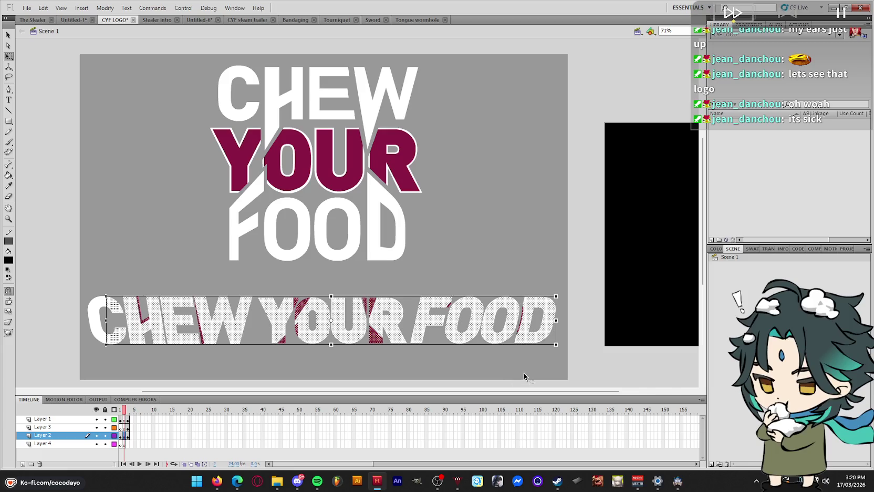
{"action": "left_click", "coordinate": [662, 284]}
{"action": "key", "text": "ctrl+v"}
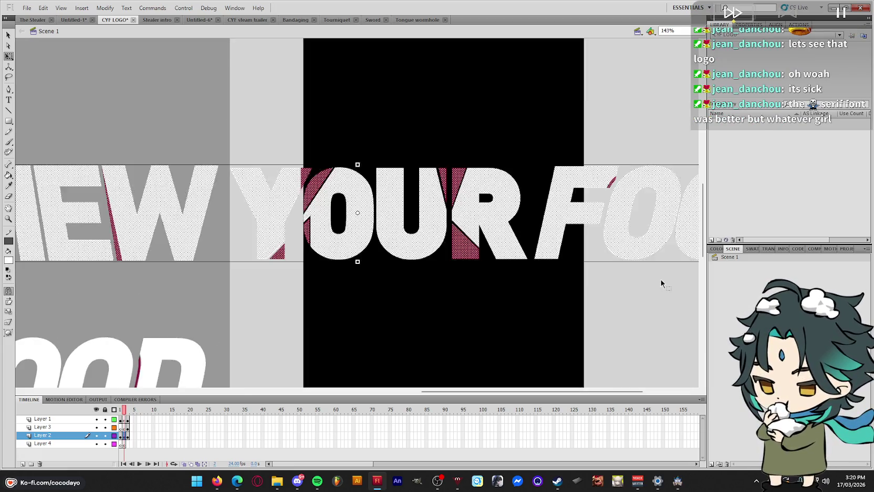
{"action": "left_click_drag", "start_coordinate": [218, 189], "coordinate": [598, 228]}
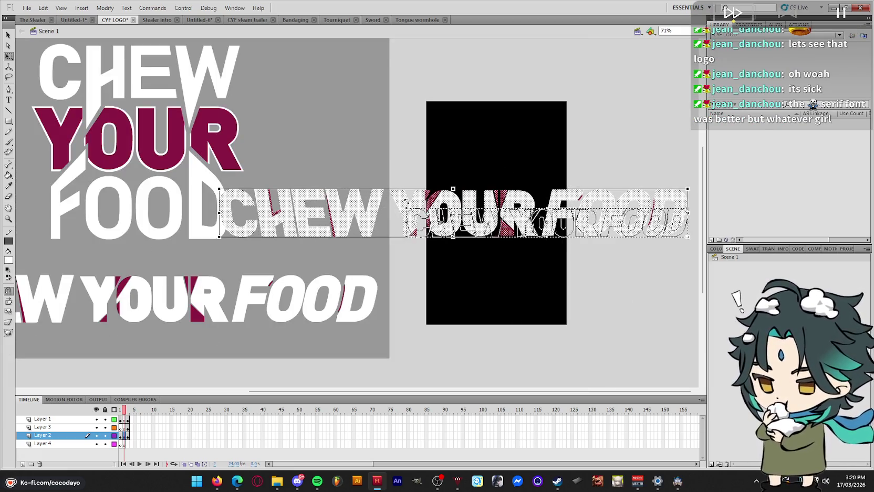
{"action": "mouse_move", "coordinate": [662, 232]}
{"action": "left_mouse_down"}
{"action": "mouse_move", "coordinate": [499, 118]}
{"action": "mouse_move", "coordinate": [555, 142]}
{"action": "left_mouse_up"}
{"action": "left_click", "coordinate": [613, 149]}
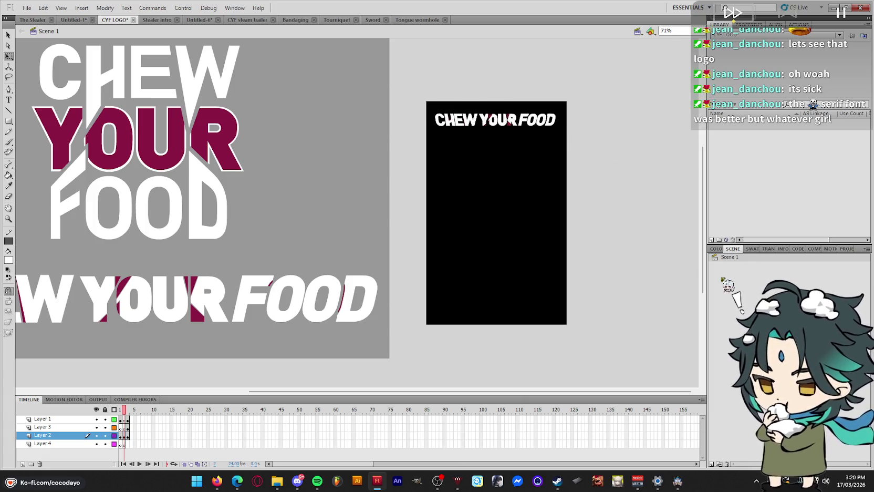
Step: Brush a white smiley on the poster and cover the one-line title with a stroke-less black box
{"action": "left_click", "coordinate": [717, 251]}
{"action": "key", "text": "b"}
{"action": "mouse_move", "coordinate": [499, 275]}
{"action": "left_mouse_down"}
{"action": "mouse_move", "coordinate": [467, 219]}
{"action": "mouse_move", "coordinate": [524, 265]}
{"action": "mouse_move", "coordinate": [497, 271]}
{"action": "mouse_move", "coordinate": [483, 243]}
{"action": "left_mouse_up"}
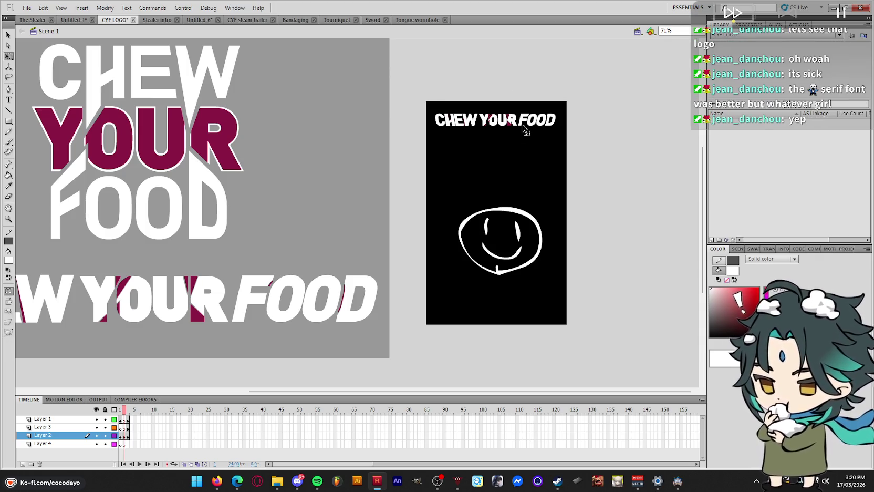
{"action": "key", "text": "k"}
{"action": "left_click", "coordinate": [727, 279]}
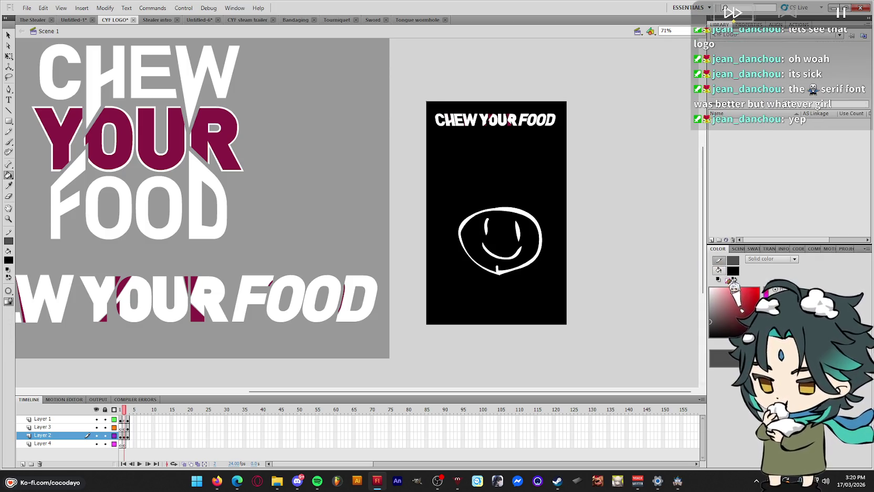
{"action": "key", "text": "r"}
{"action": "left_click_drag", "start_coordinate": [562, 142], "coordinate": [435, 104]}
Step: Copy the stacked CHEW YOUR FOOD logo and shrink it onto the poster above the smiley
{"action": "scroll", "coordinate": [395, 110], "scroll_direction": "up", "scroll_amount": 2}
{"action": "key", "text": "q"}
{"action": "left_click", "coordinate": [191, 127]}
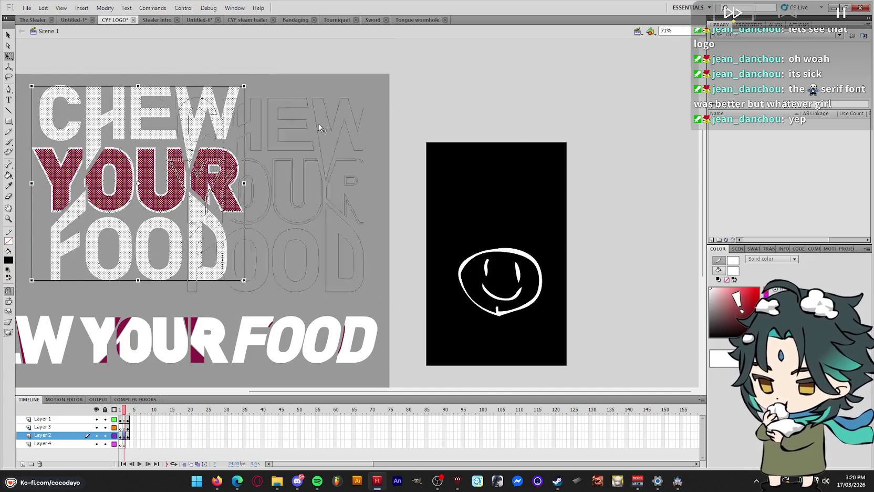
{"action": "left_click_drag", "start_coordinate": [190, 127], "coordinate": [542, 153]}
{"action": "key", "text": "ctrl+z"}
{"action": "mouse_move", "coordinate": [161, 169]}
{"action": "left_mouse_down"}
{"action": "mouse_move", "coordinate": [379, 51]}
{"action": "mouse_move", "coordinate": [386, 74]}
{"action": "left_mouse_up"}
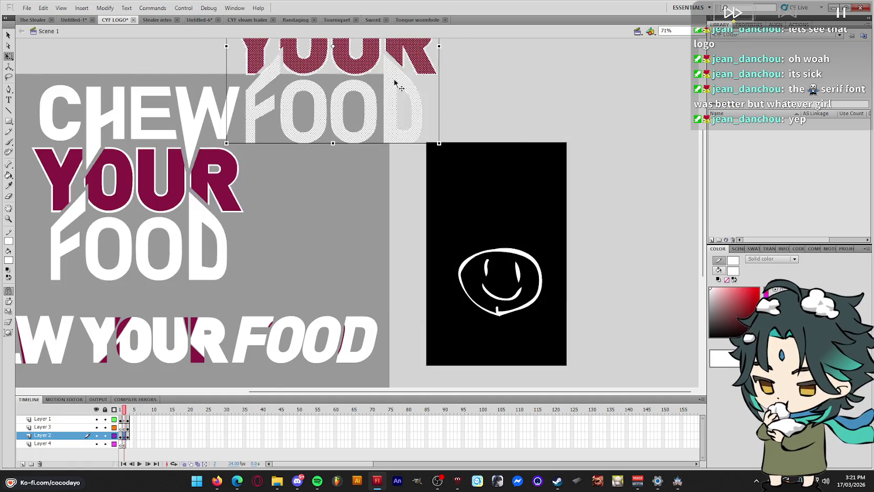
{"action": "scroll", "coordinate": [449, 211], "scroll_direction": "up", "scroll_amount": 2}
{"action": "mouse_move", "coordinate": [439, 184]}
{"action": "left_mouse_down"}
{"action": "mouse_move", "coordinate": [292, 51]}
{"action": "mouse_move", "coordinate": [488, 243]}
{"action": "mouse_move", "coordinate": [546, 278]}
{"action": "left_mouse_up"}
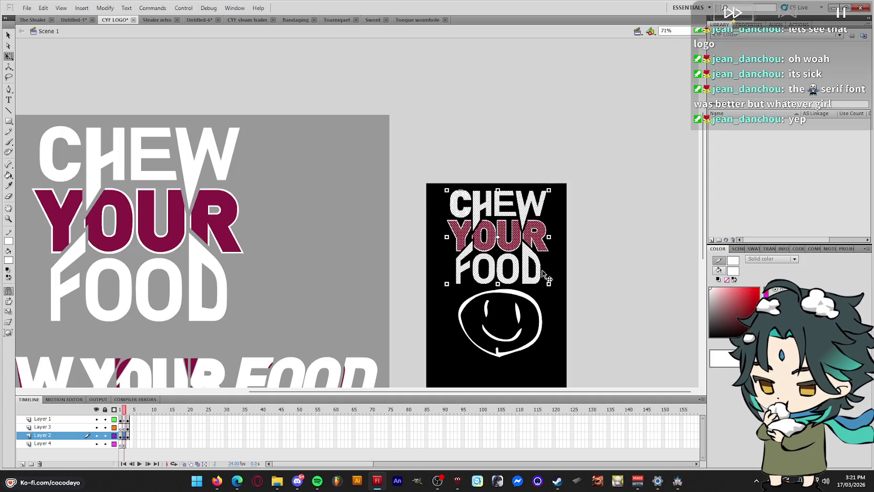
Step: Nudge the stacked logo left and drag it toward the poster's left edge to preview placement
{"action": "key", "text": "Left"}
{"action": "key", "text": "Left"}
{"action": "key", "text": "Left"}
{"action": "left_click", "coordinate": [642, 237]}
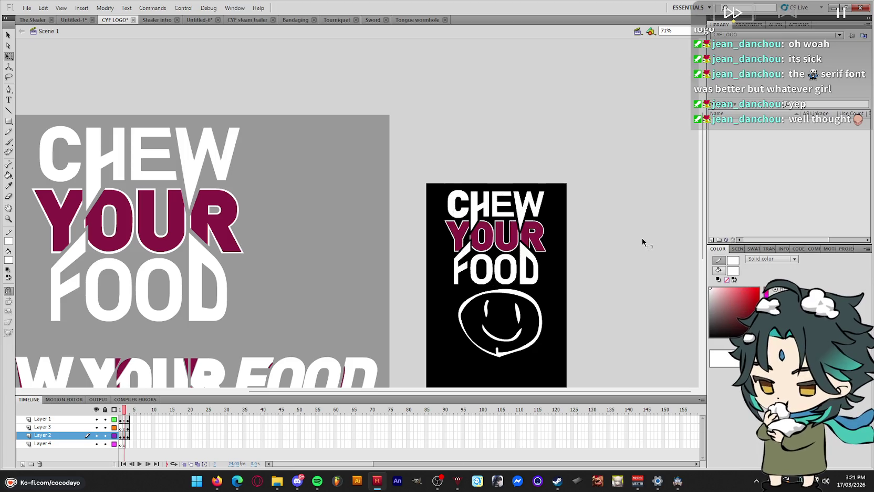
{"action": "scroll", "coordinate": [579, 225], "scroll_direction": "down", "scroll_amount": 2}
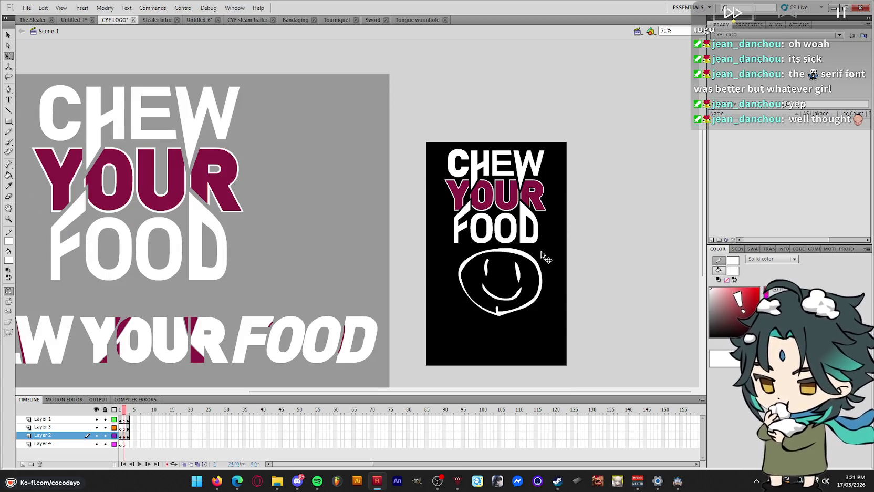
{"action": "left_click", "coordinate": [537, 225]}
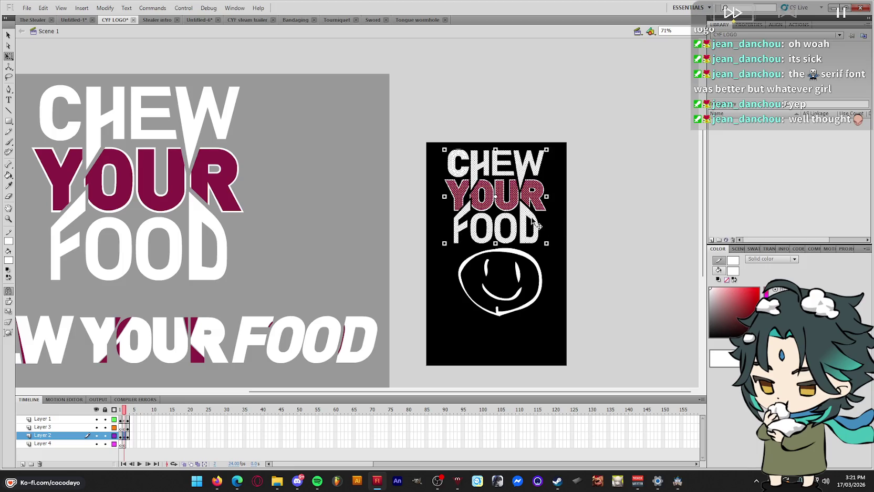
{"action": "mouse_move", "coordinate": [537, 225]}
{"action": "left_mouse_down"}
{"action": "mouse_move", "coordinate": [522, 226]}
{"action": "mouse_move", "coordinate": [517, 211]}
{"action": "left_mouse_up"}
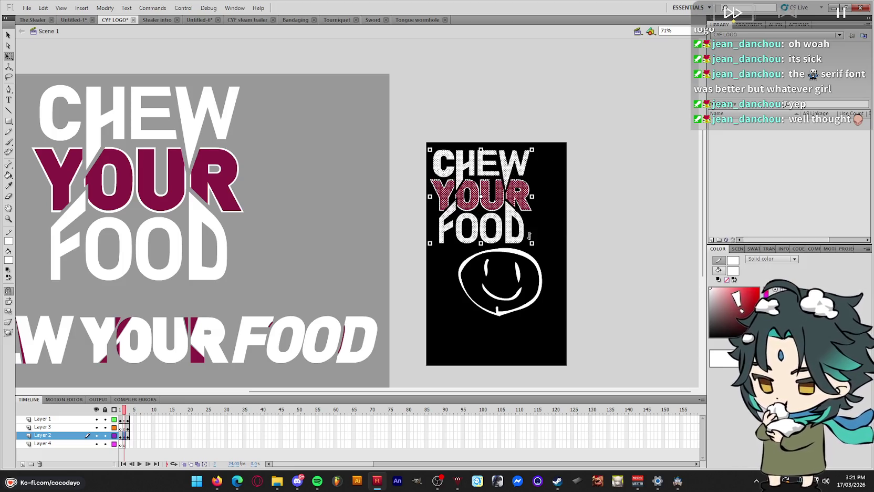
{"action": "left_click", "coordinate": [542, 195]}
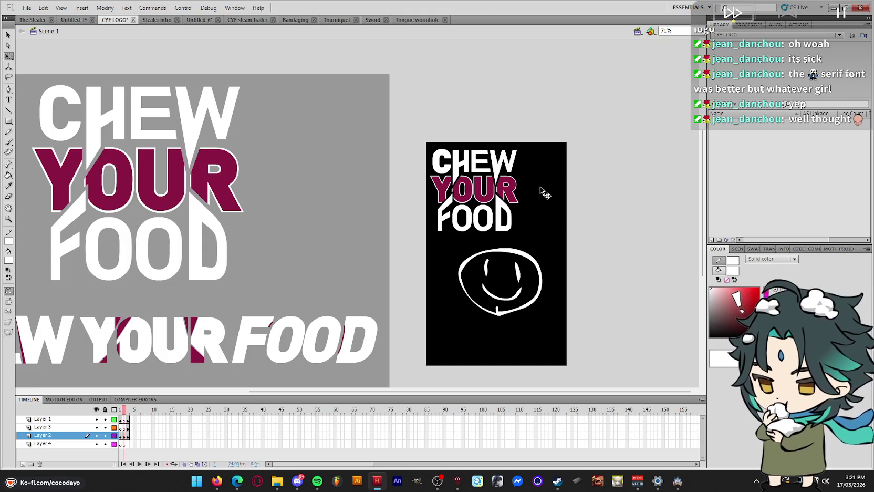
Step: Move the logo back to centre above the smiley, then pick black as the fill colour
{"action": "left_click", "coordinate": [523, 216]}
{"action": "left_click_drag", "start_coordinate": [523, 217], "coordinate": [540, 217]}
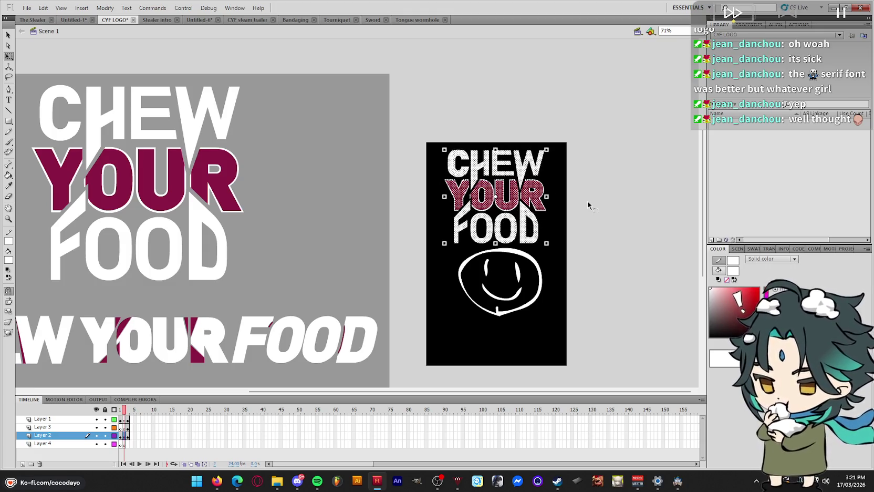
{"action": "left_click", "coordinate": [541, 218]}
{"action": "scroll", "coordinate": [578, 223], "scroll_direction": "down", "scroll_amount": 2}
{"action": "left_click", "coordinate": [541, 164]}
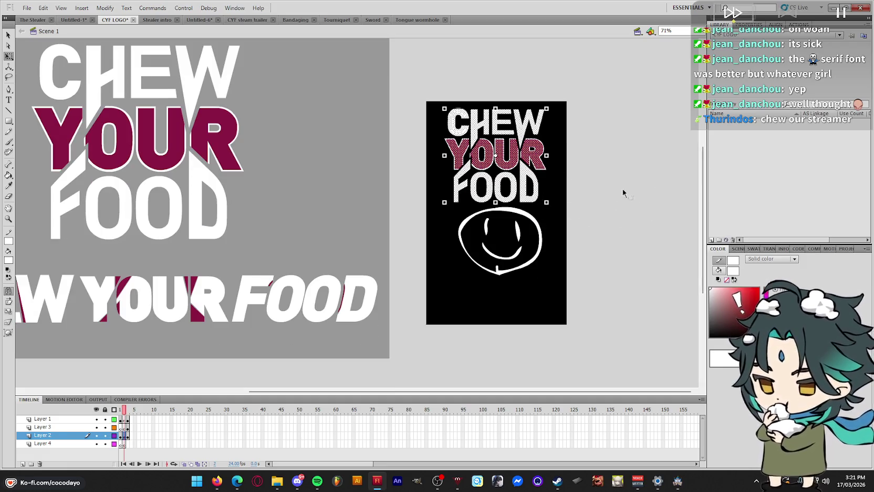
{"action": "left_click", "coordinate": [641, 195]}
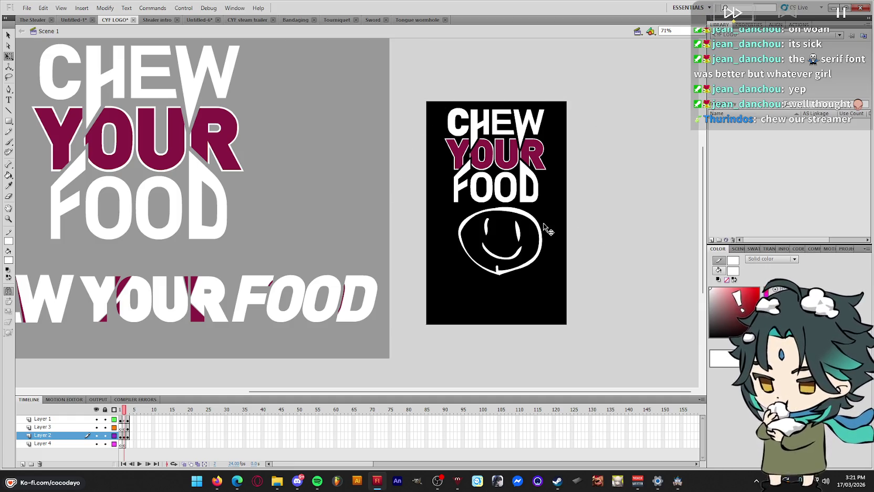
{"action": "key", "text": "i"}
{"action": "left_click", "coordinate": [446, 239]}
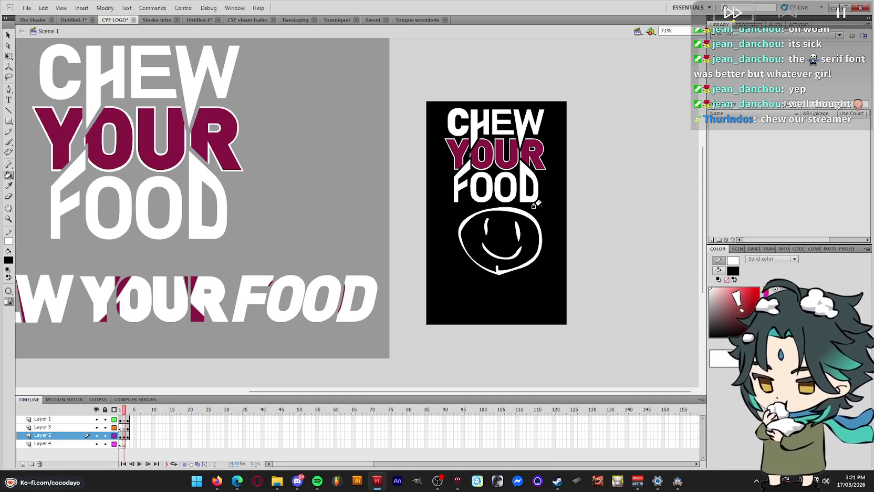
Step: Fill the smiley's circle, eyes and arc with black using the Paint Bucket
{"action": "left_click", "coordinate": [518, 231]}
{"action": "left_click", "coordinate": [510, 254]}
{"action": "left_click", "coordinate": [486, 227]}
{"action": "key", "text": "q"}
Step: Brush a dark grey crawling figure with arms and limbs beneath the logo
{"action": "key", "text": "b"}
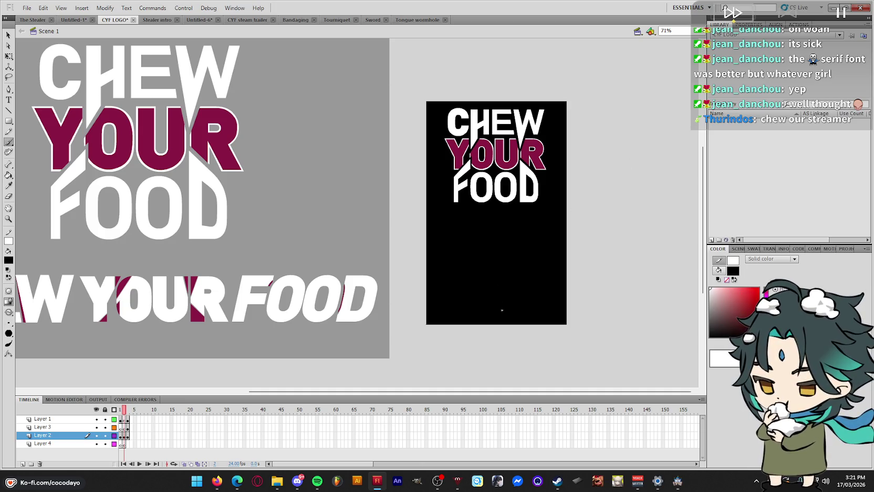
{"action": "left_click", "coordinate": [718, 270]}
{"action": "left_click", "coordinate": [711, 329]}
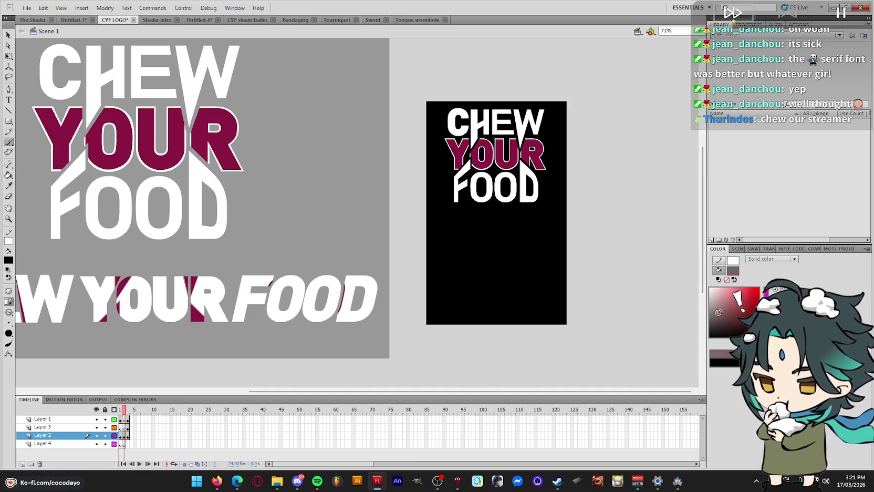
{"action": "mouse_move", "coordinate": [500, 307]}
{"action": "left_mouse_down"}
{"action": "mouse_move", "coordinate": [526, 293]}
{"action": "mouse_move", "coordinate": [505, 268]}
{"action": "left_mouse_up"}
{"action": "key", "text": "ctrl+z"}
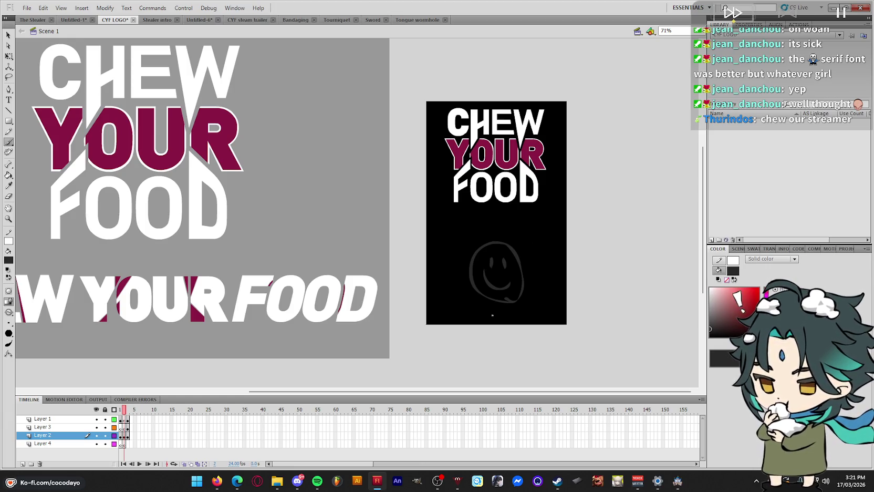
{"action": "mouse_move", "coordinate": [456, 278]}
{"action": "left_mouse_down"}
{"action": "mouse_move", "coordinate": [459, 294]}
{"action": "mouse_move", "coordinate": [445, 276]}
{"action": "mouse_move", "coordinate": [475, 302]}
{"action": "left_mouse_up"}
{"action": "left_click_drag", "start_coordinate": [550, 293], "coordinate": [526, 255]}
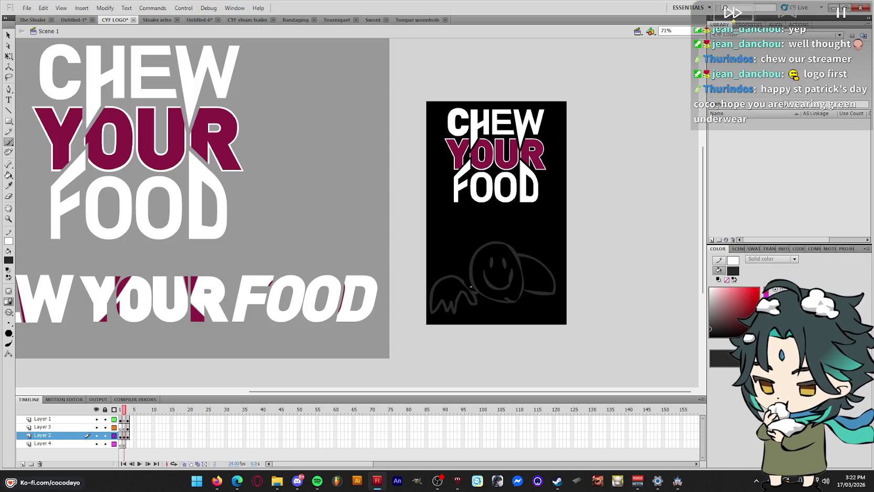
{"action": "left_click_drag", "start_coordinate": [440, 270], "coordinate": [436, 280]}
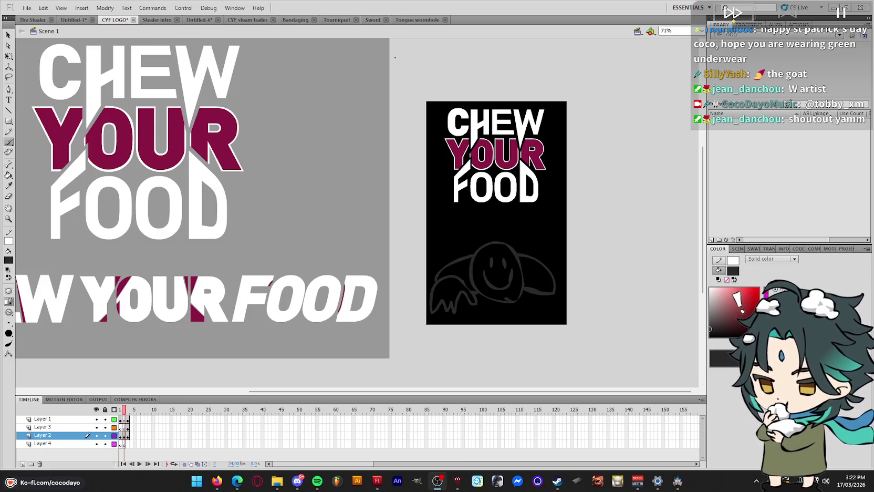
Step: Save CYF LOGO and switch to the Nightbot song requests page in the browser
{"action": "key", "text": "q"}
{"action": "key", "text": "ctrl+s"}
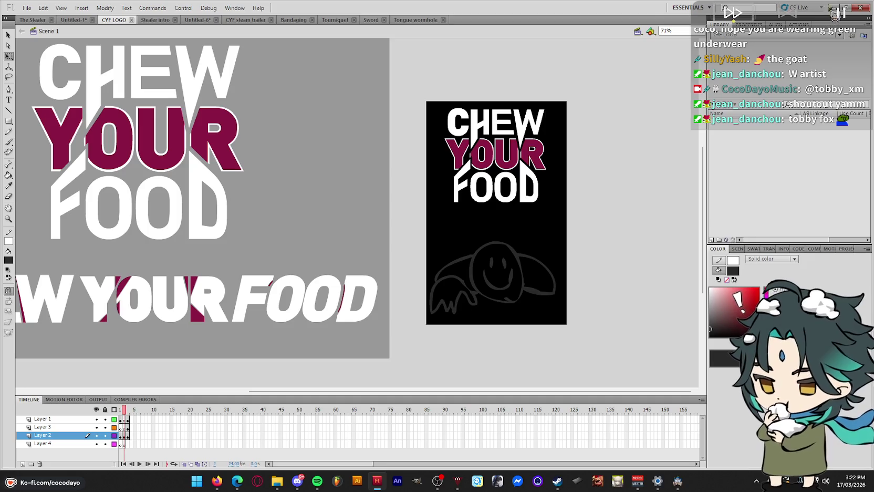
{"action": "key", "text": "alt+Tab"}
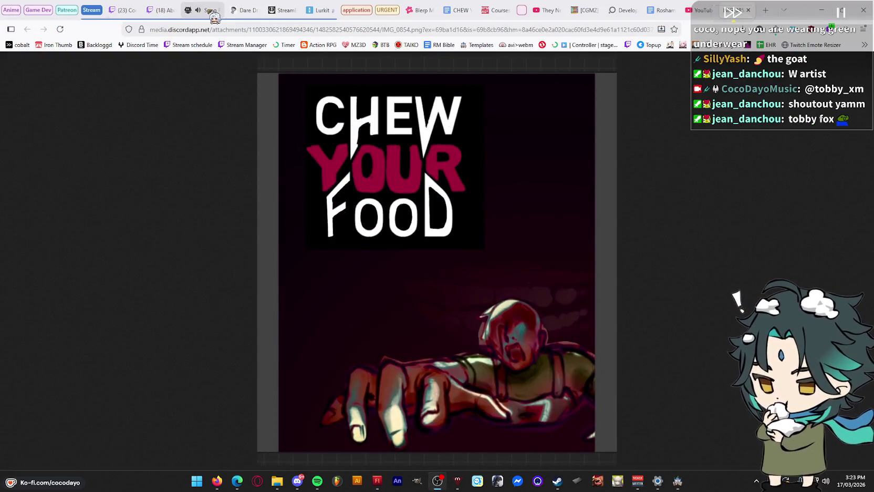
{"action": "left_click", "coordinate": [199, 10]}
{"action": "scroll", "coordinate": [310, 308], "scroll_direction": "down", "scroll_amount": 2}
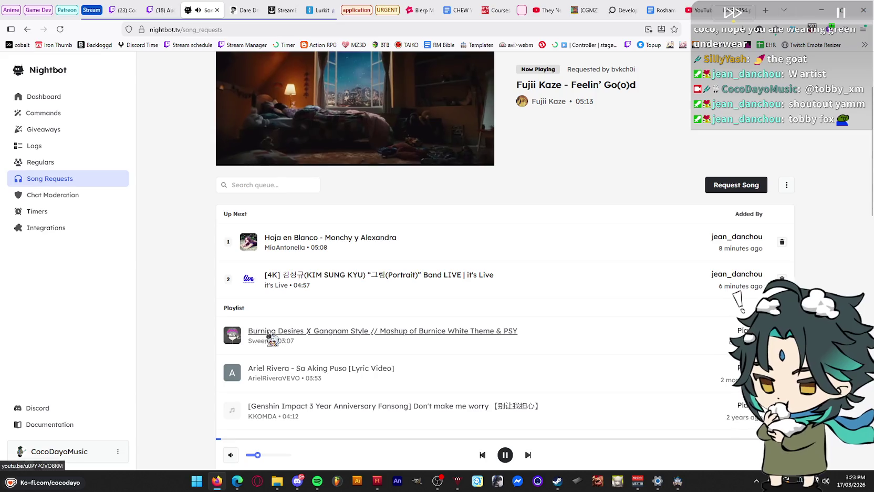
Step: Scroll up and down the Nightbot Song Requests queue, then switch to RPG Maker MZ
{"action": "scroll", "coordinate": [546, 252], "scroll_direction": "up", "scroll_amount": 2}
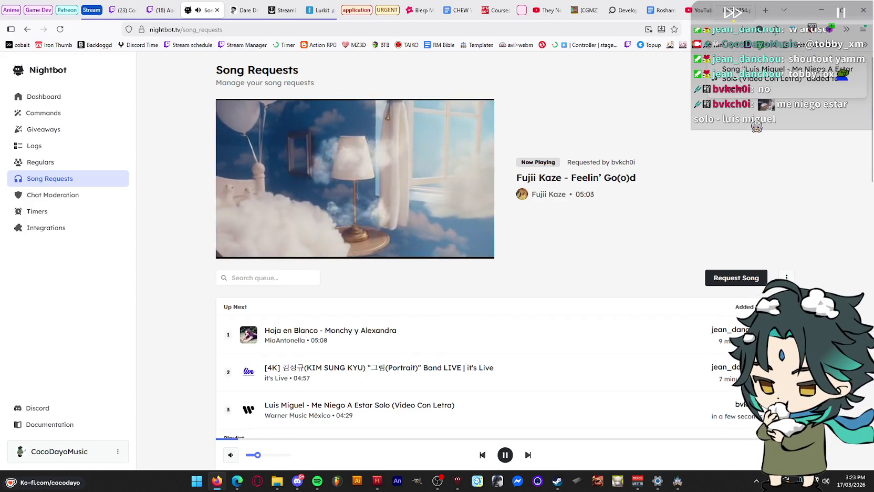
{"action": "scroll", "coordinate": [563, 245], "scroll_direction": "down", "scroll_amount": 2}
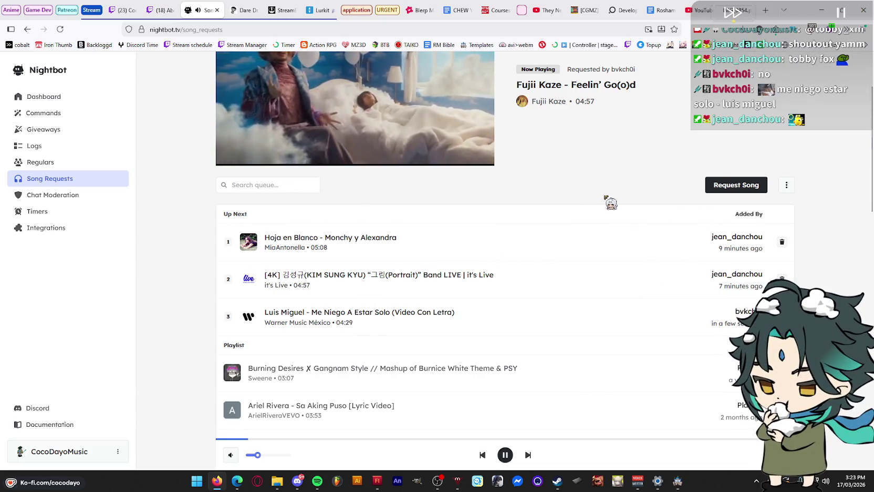
{"action": "scroll", "coordinate": [612, 202], "scroll_direction": "up", "scroll_amount": 2}
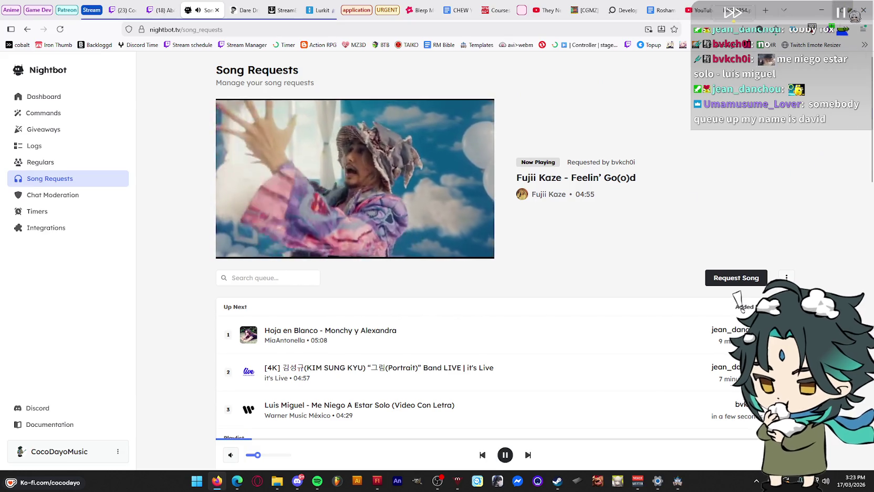
{"action": "key", "text": "alt+Tab"}
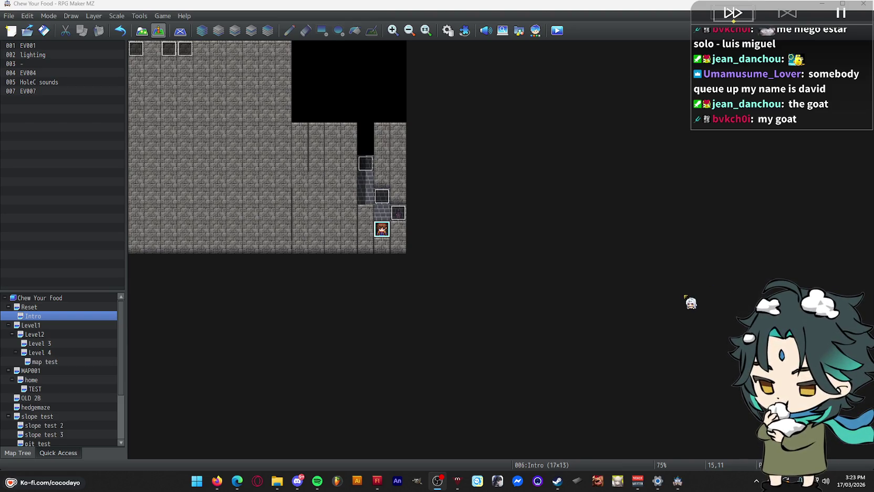
Step: Focus the RPG Maker MZ window, then return to the CYF LOGO document in Flash
{"action": "left_click", "coordinate": [843, 12]}
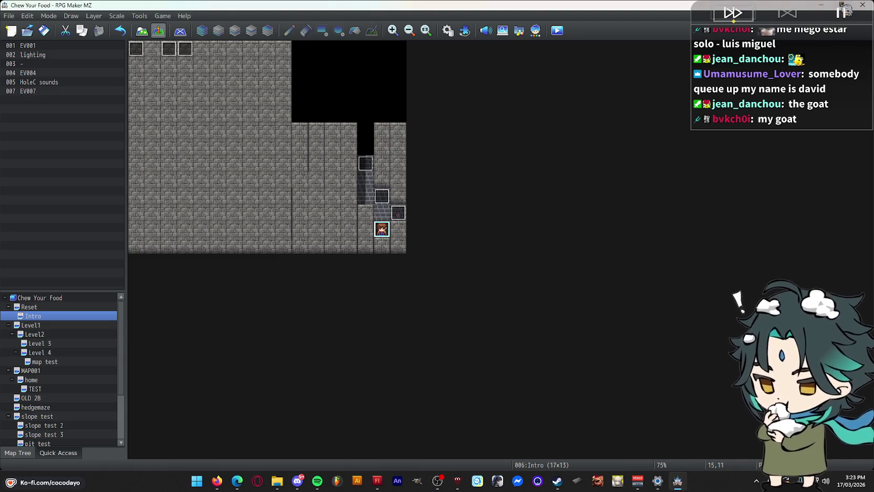
{"action": "mouse_move", "coordinate": [377, 480]}
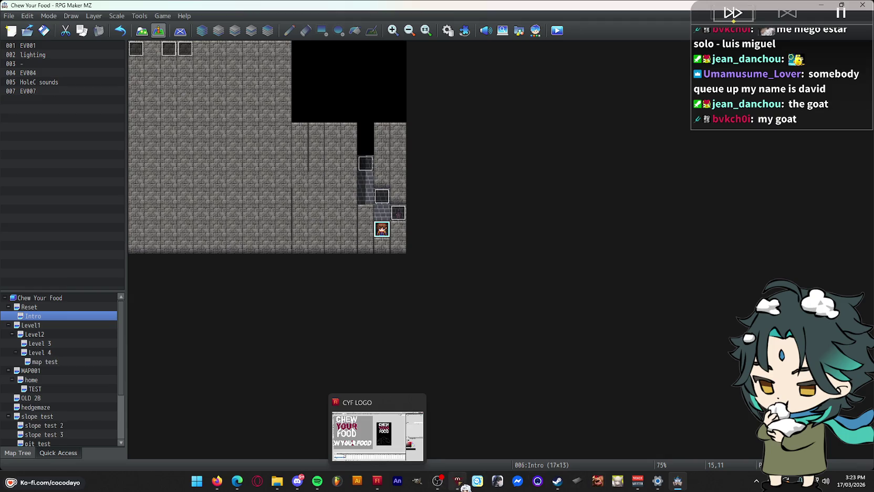
{"action": "left_click", "coordinate": [377, 481]}
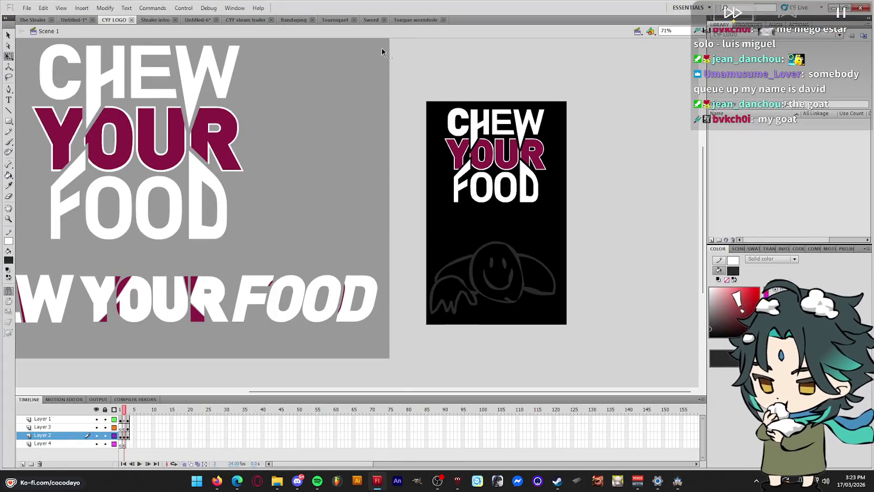
Step: Open the CYF steam trailer document and go to Scene 1 from the Scene panel
{"action": "left_click", "coordinate": [246, 20]}
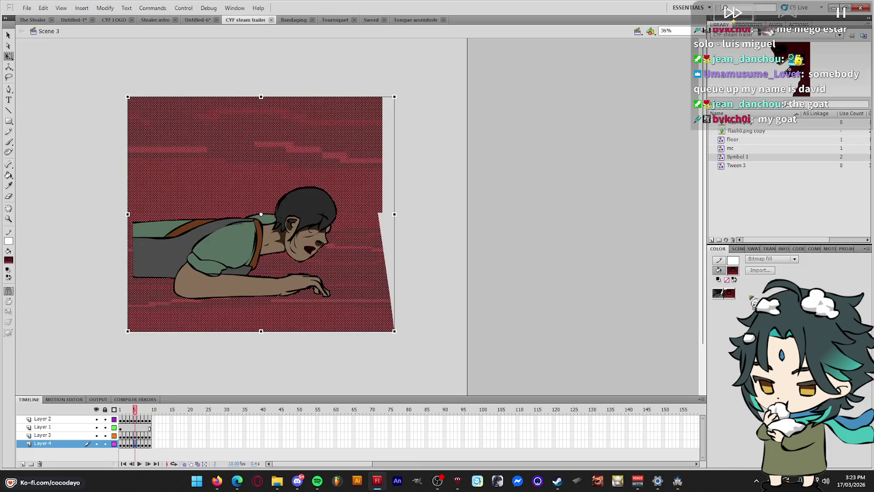
{"action": "left_click", "coordinate": [734, 249]}
{"action": "left_click", "coordinate": [400, 328]}
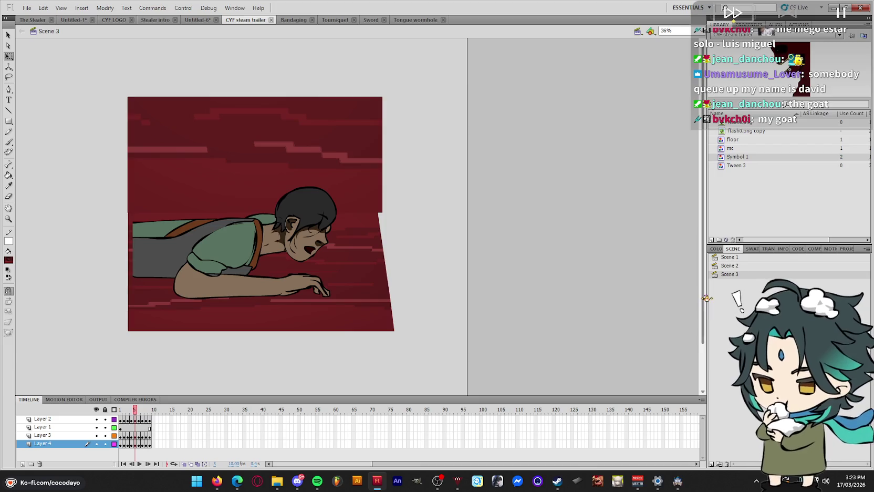
{"action": "left_click_drag", "start_coordinate": [705, 304], "coordinate": [479, 308]}
{"action": "left_click", "coordinate": [536, 257]}
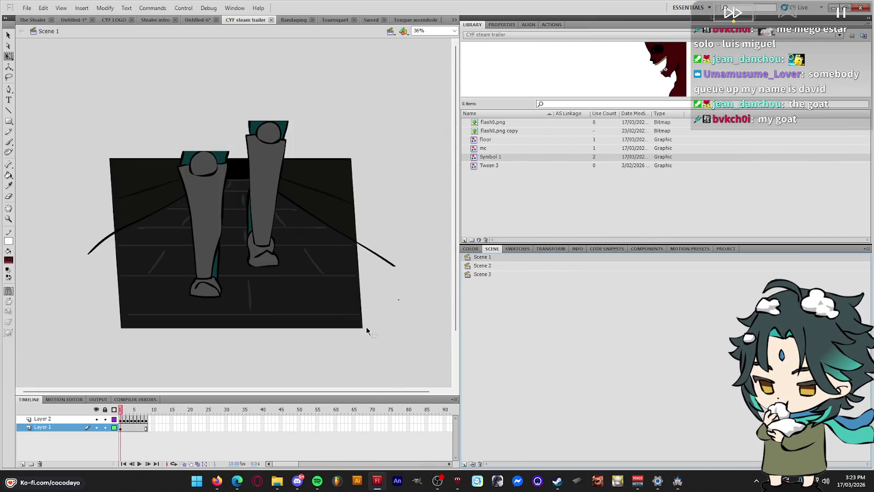
Step: Zoom in, play the animation and Scene 3, then show the Chew Your Food artwork in the browser
{"action": "key", "text": "z"}
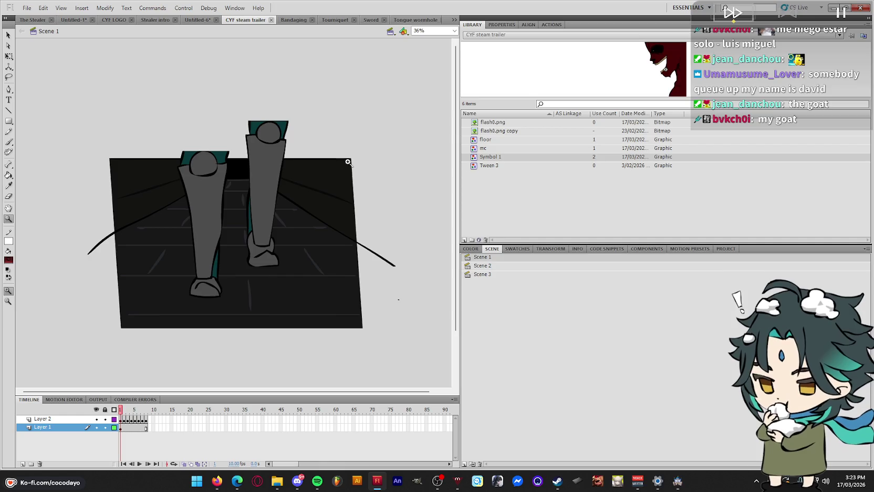
{"action": "left_click", "coordinate": [175, 302]}
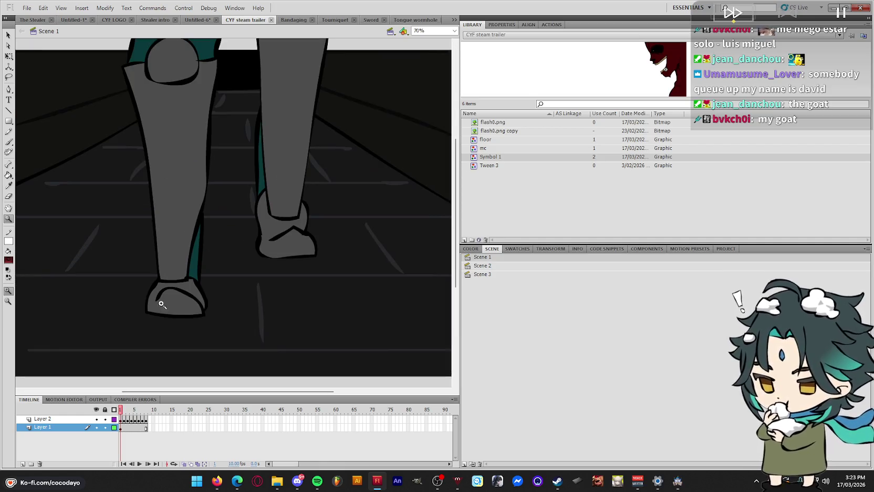
{"action": "key", "text": "Return"}
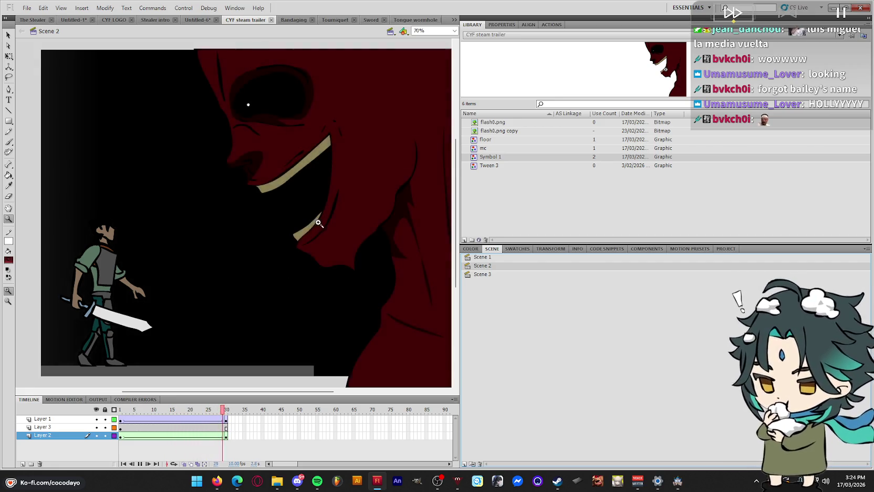
{"action": "left_click", "coordinate": [482, 273]}
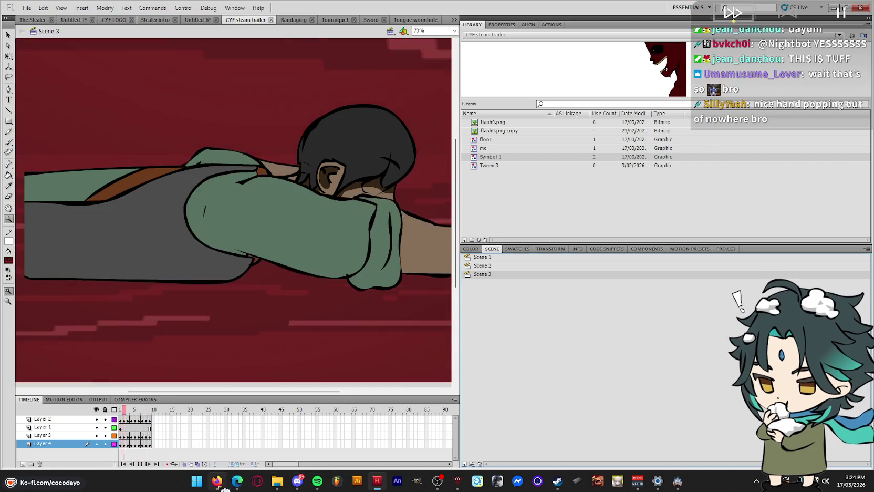
{"action": "key", "text": "alt+Tab"}
{"action": "left_click", "coordinate": [734, 10]}
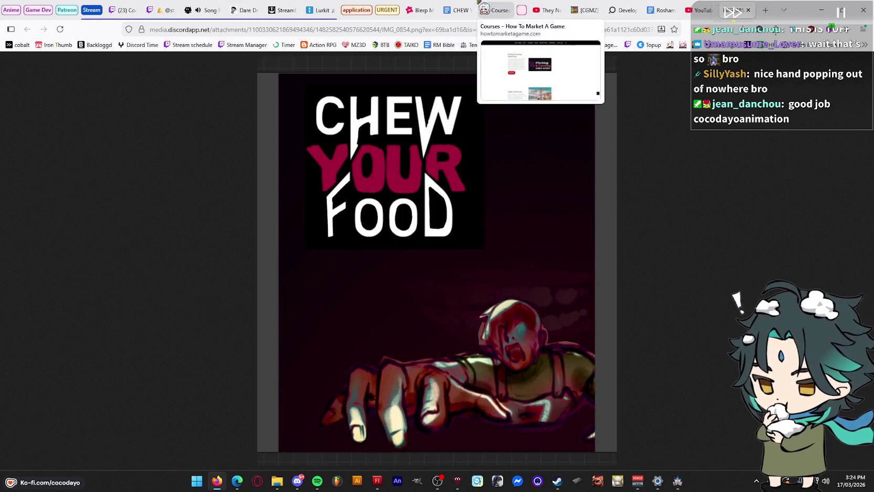
Step: Move from the Discord image tab to the next browser tab, reaching the Email List sheet
{"action": "left_click", "coordinate": [465, 5]}
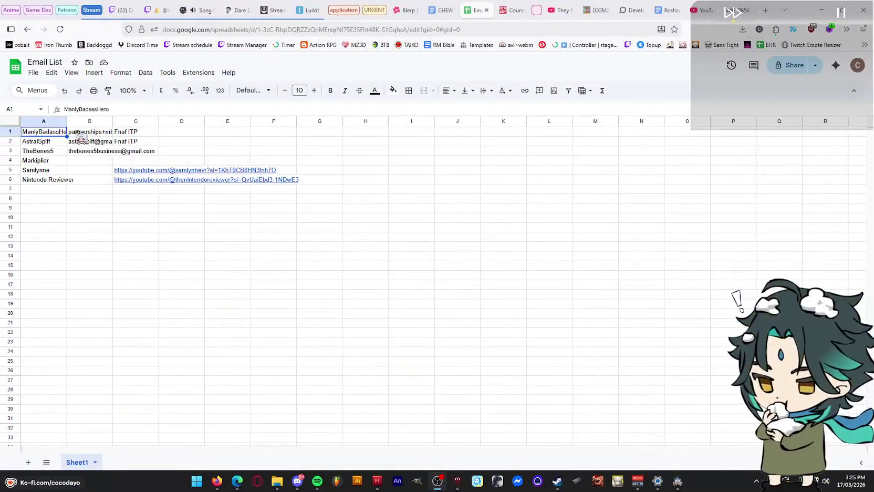
Step: Widen column A to fit channel names, select Markiplier in A4, and start a YouTube search
{"action": "left_click_drag", "start_coordinate": [66, 121], "coordinate": [444, 120]}
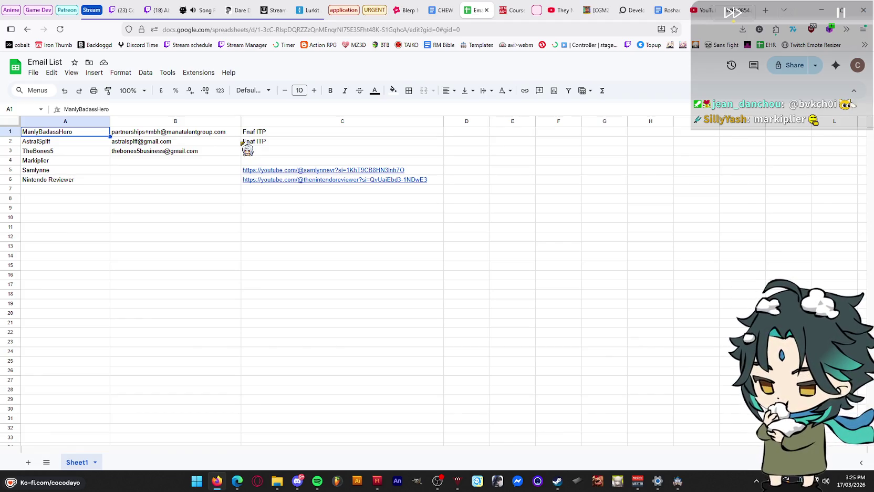
{"action": "left_click", "coordinate": [138, 161]}
{"action": "left_click", "coordinate": [61, 163]}
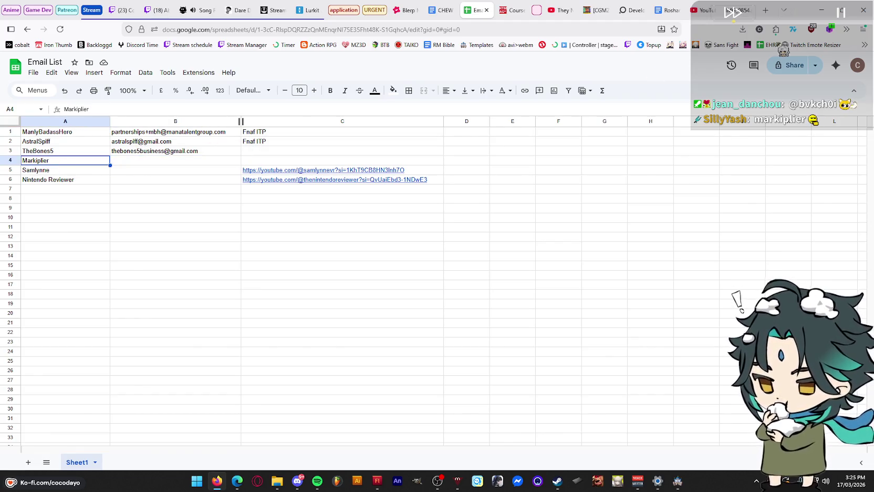
{"action": "left_click", "coordinate": [704, 10]}
{"action": "left_click", "coordinate": [449, 64]}
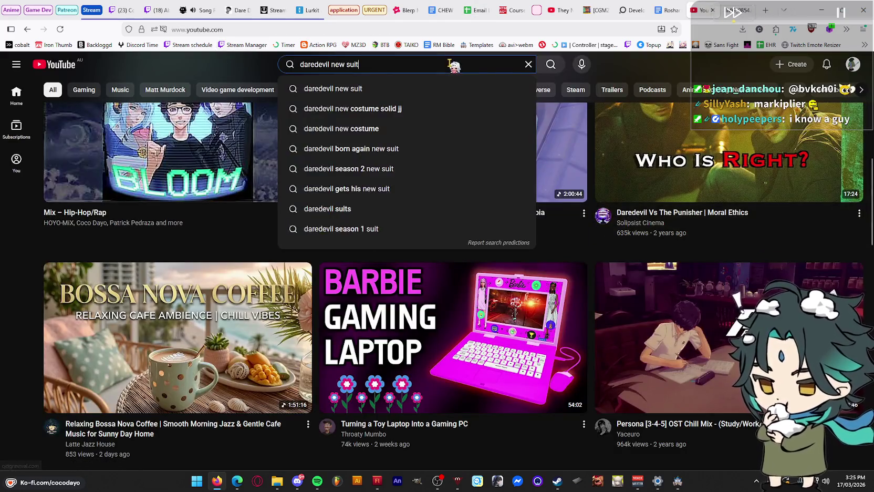
Step: Search YouTube for markiplier and open the Markiplier channel's About details
{"action": "key", "text": "ctrl+a"}
{"action": "type", "text": "markiplier"}
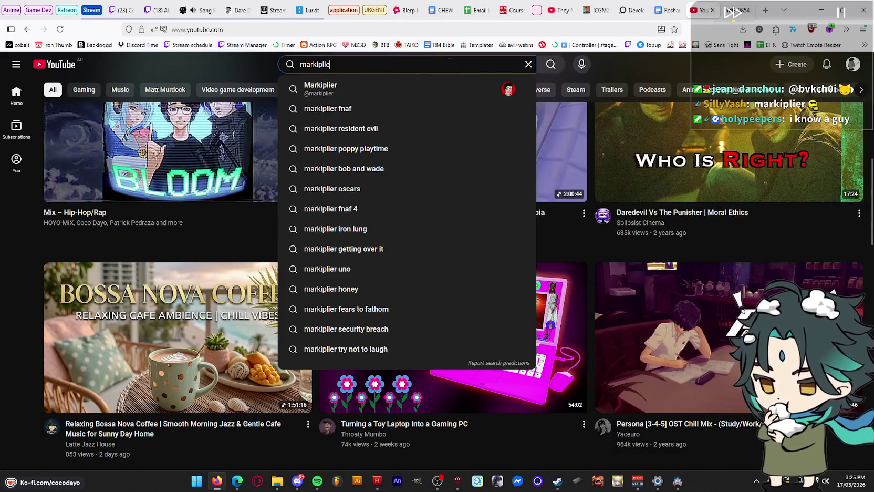
{"action": "key", "text": "Return"}
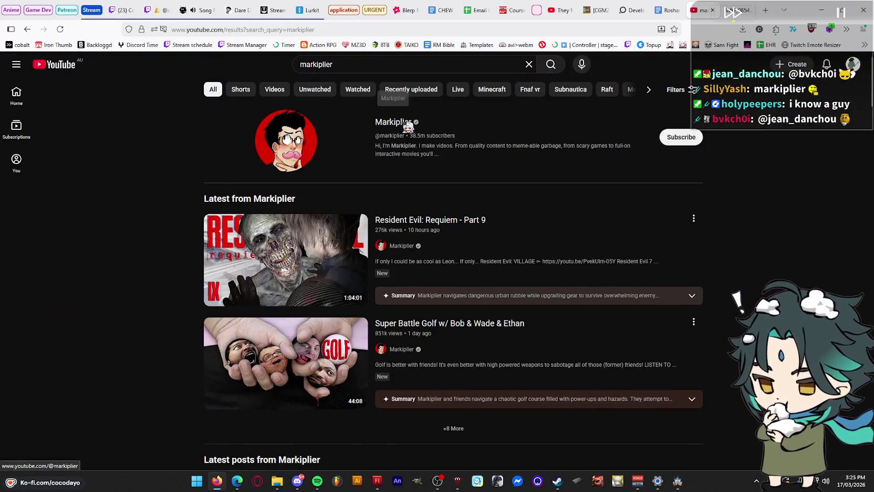
{"action": "left_click", "coordinate": [404, 122]}
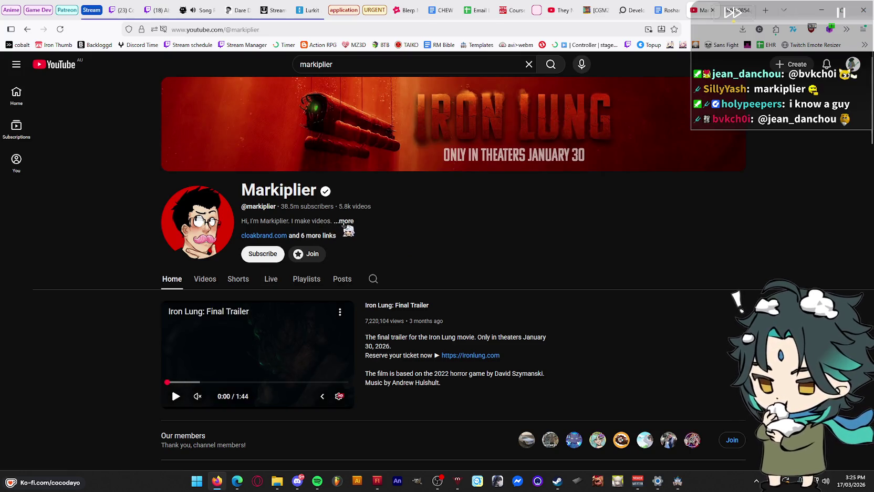
{"action": "left_click", "coordinate": [350, 223]}
{"action": "scroll", "coordinate": [475, 285], "scroll_direction": "down", "scroll_amount": 5}
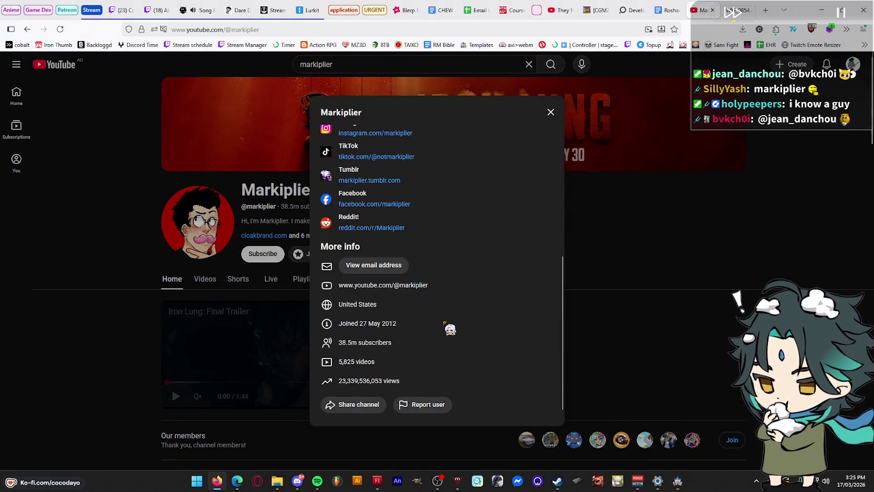
{"action": "scroll", "coordinate": [489, 321], "scroll_direction": "up", "scroll_amount": 3}
{"action": "scroll", "coordinate": [489, 320], "scroll_direction": "up", "scroll_amount": 2}
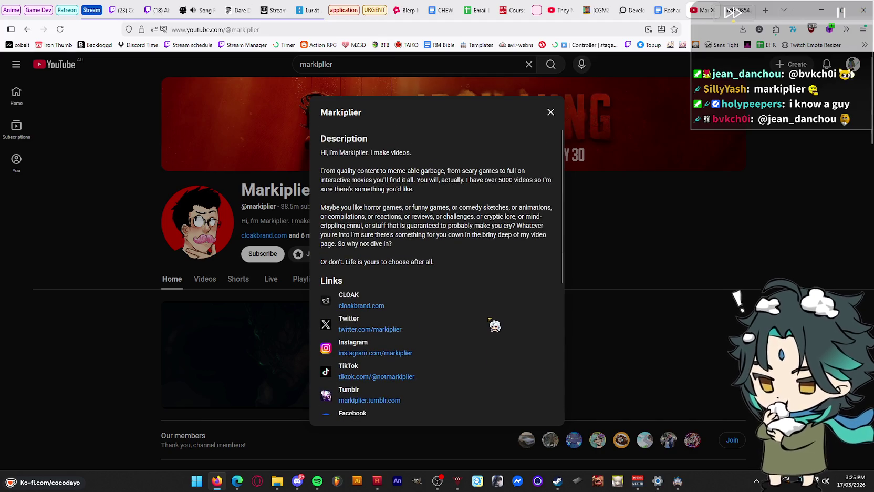
{"action": "scroll", "coordinate": [494, 325], "scroll_direction": "down", "scroll_amount": 5}
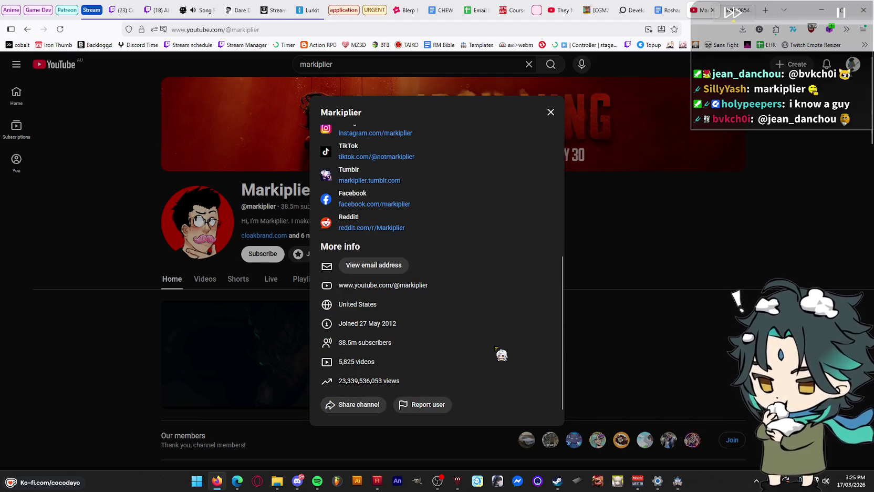
Step: Reveal Markiplier's business email by passing the reCAPTCHA check, and select it
{"action": "left_click", "coordinate": [379, 265]}
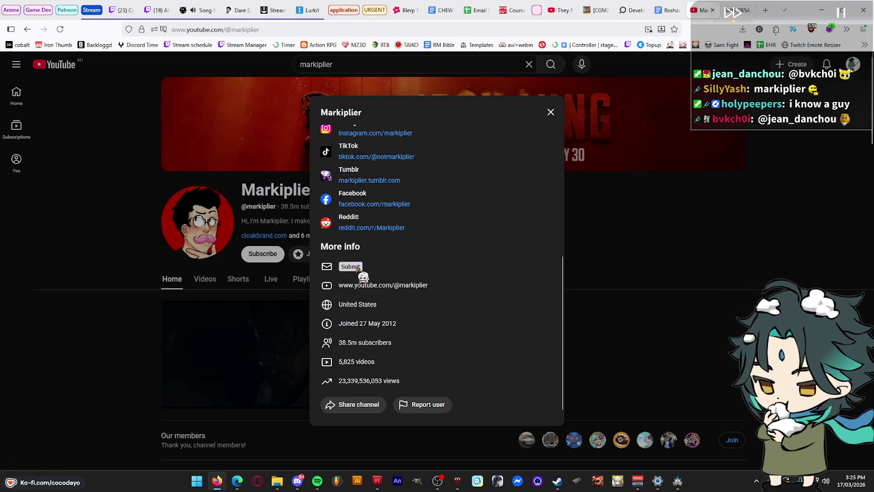
{"action": "left_click", "coordinate": [364, 280]}
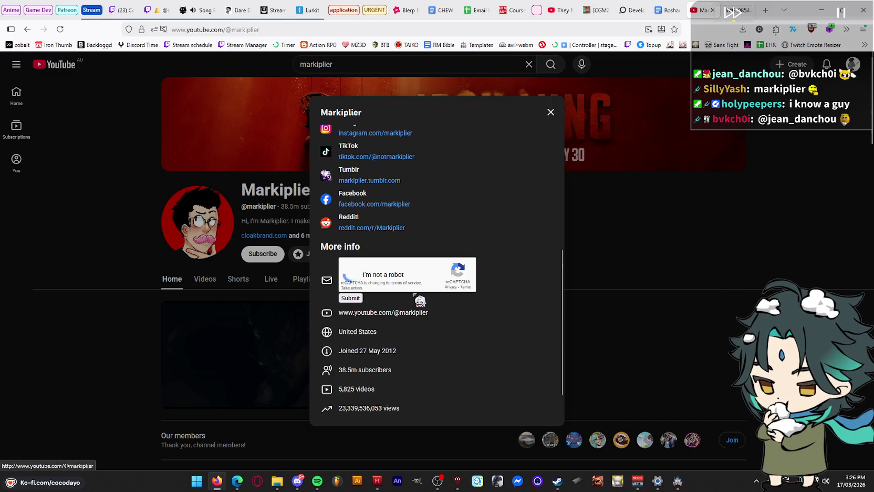
{"action": "left_click", "coordinate": [350, 298]}
{"action": "left_click_drag", "start_coordinate": [432, 267], "coordinate": [349, 267]}
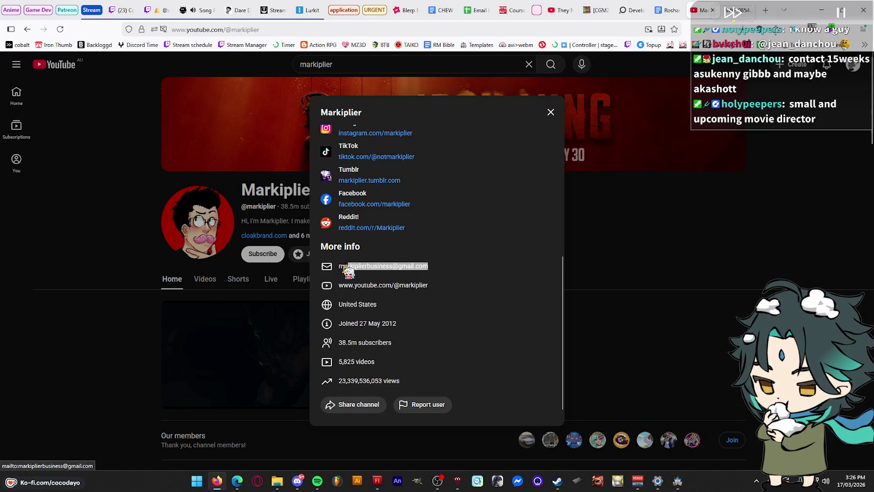
Step: Paste the business email into cell B4 beside Markiplier, then return to his channel
{"action": "left_click_drag", "start_coordinate": [476, 10], "coordinate": [667, 9]}
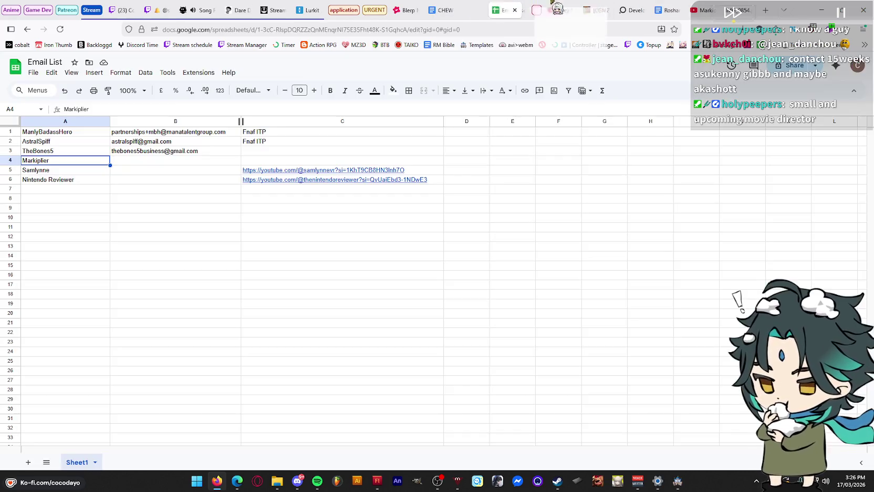
{"action": "double_click", "coordinate": [147, 163]}
{"action": "key", "text": "ctrl+v"}
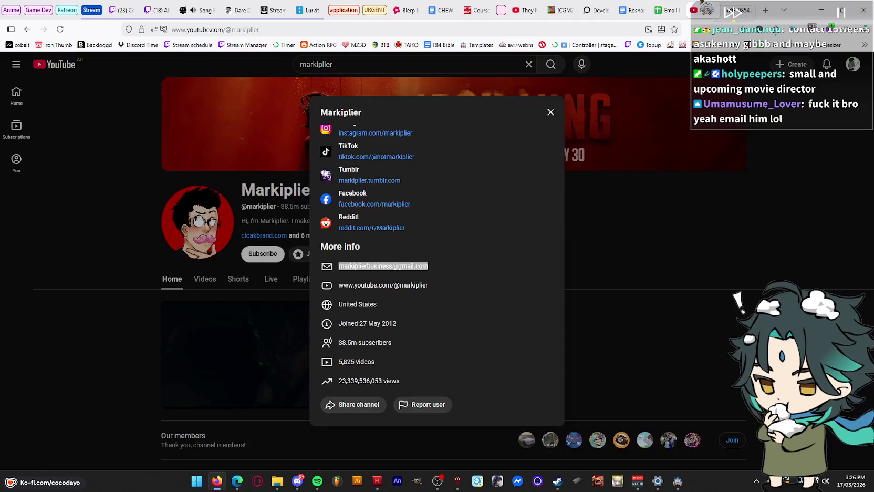
{"action": "left_click", "coordinate": [701, 9]}
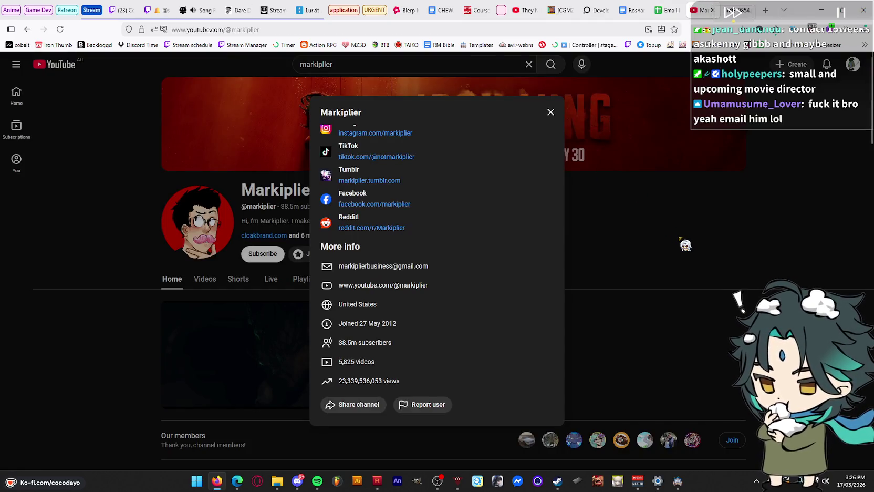
Step: Check cell B4 in the Email List, then search YouTube for samlynne
{"action": "left_click", "coordinate": [666, 10]}
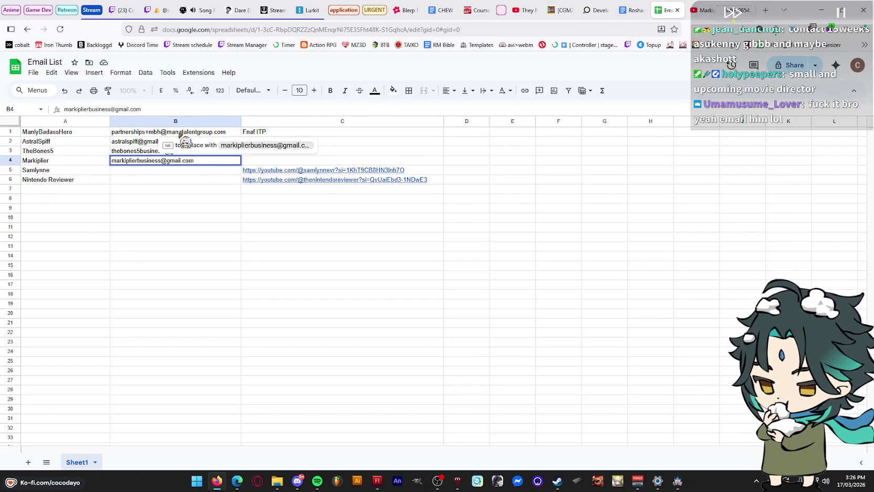
{"action": "left_click", "coordinate": [707, 10]}
{"action": "left_click", "coordinate": [389, 70]}
{"action": "type", "text": "samlynne"}
{"action": "key", "text": "Return"}
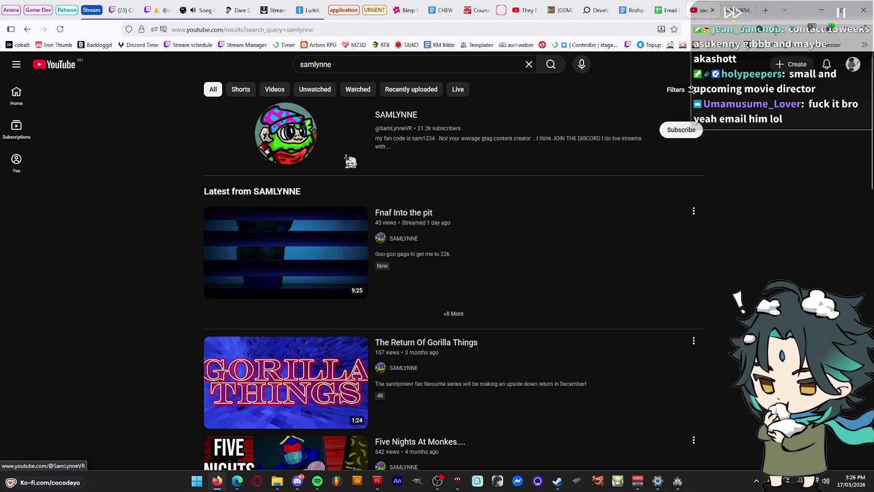
Step: Open the SAMLYNNE channel and read its About details, finding no business email
{"action": "left_click", "coordinate": [395, 116]}
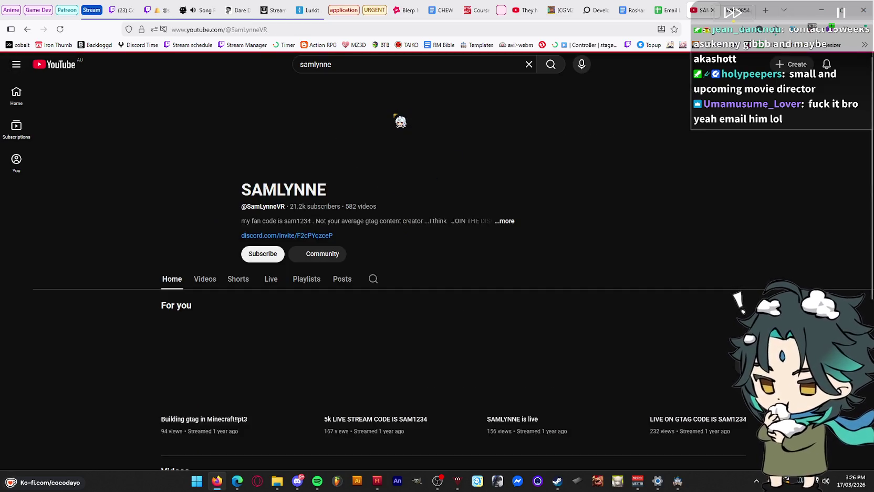
{"action": "left_click", "coordinate": [505, 221]}
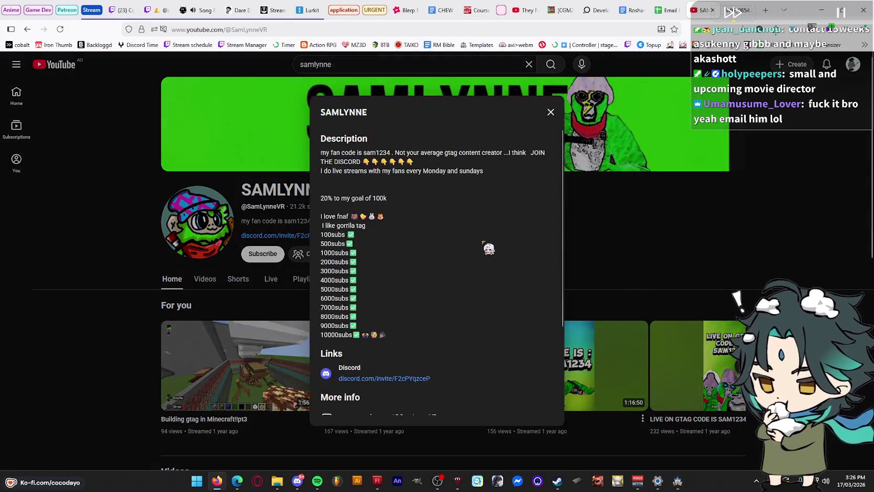
{"action": "scroll", "coordinate": [429, 355], "scroll_direction": "down", "scroll_amount": 2}
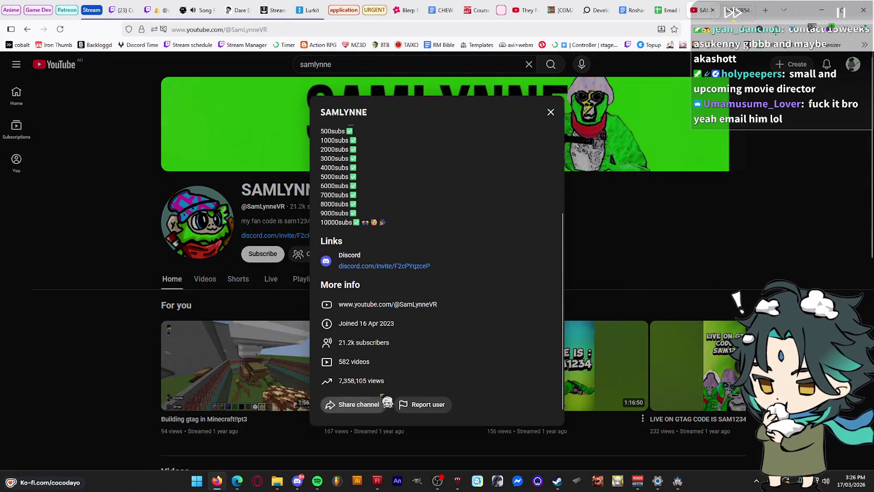
{"action": "scroll", "coordinate": [433, 279], "scroll_direction": "up", "scroll_amount": 2}
{"action": "scroll", "coordinate": [424, 272], "scroll_direction": "down", "scroll_amount": 2}
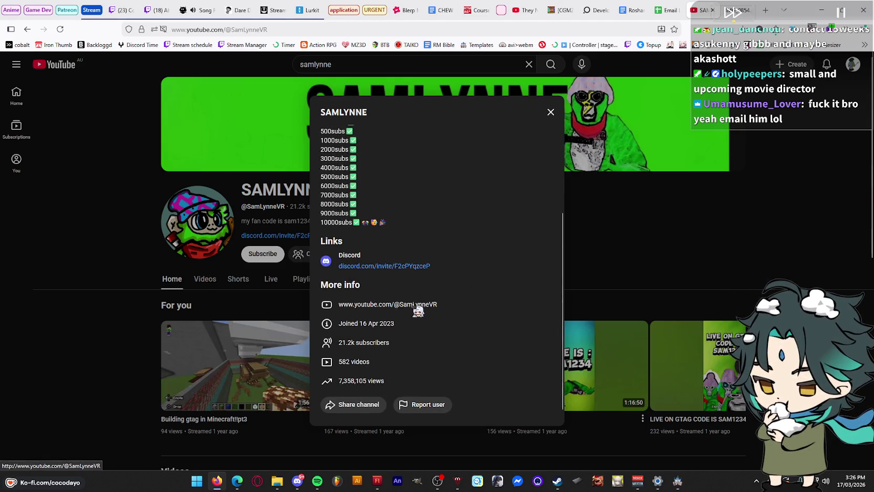
{"action": "left_click", "coordinate": [609, 221]}
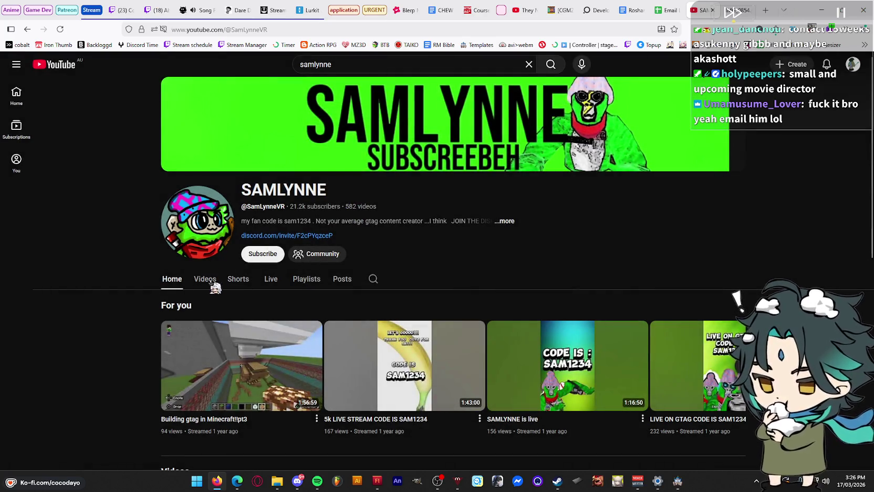
Step: Copy the SAMLYNNE channel name from the Videos tab into the browser address bar
{"action": "left_click", "coordinate": [206, 279]}
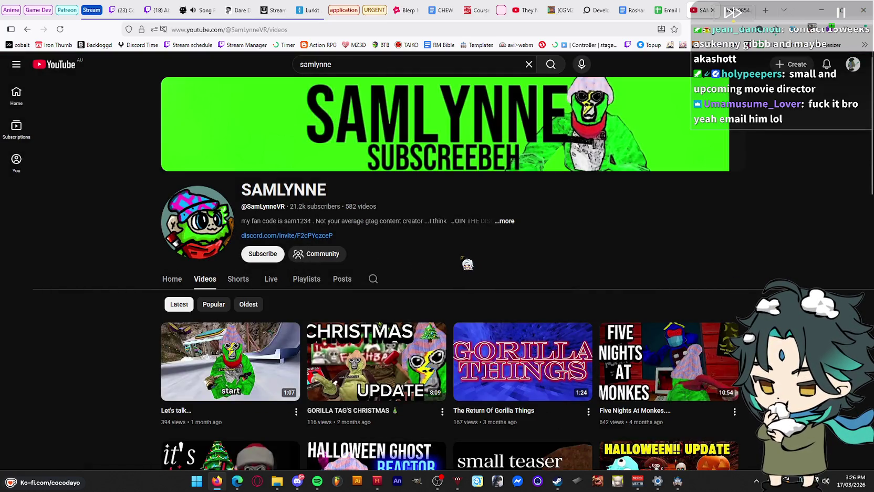
{"action": "scroll", "coordinate": [462, 259], "scroll_direction": "down", "scroll_amount": 3}
{"action": "scroll", "coordinate": [462, 259], "scroll_direction": "down", "scroll_amount": 2}
{"action": "scroll", "coordinate": [477, 250], "scroll_direction": "up", "scroll_amount": 5}
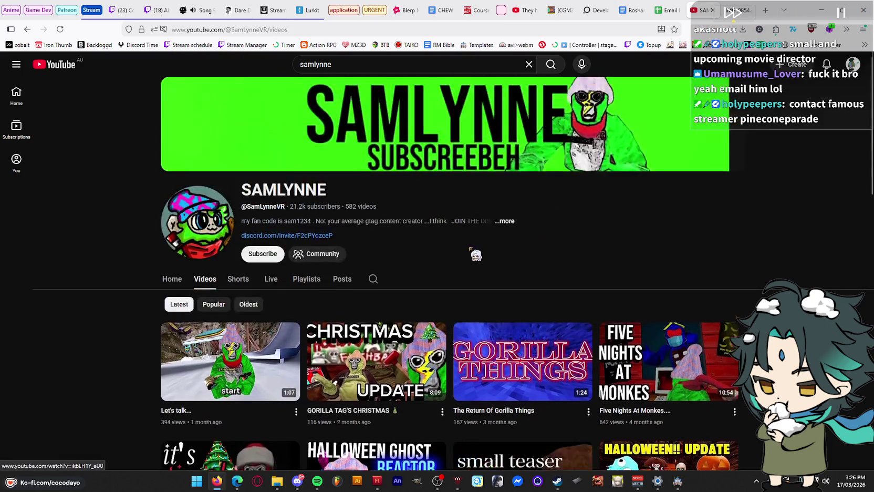
{"action": "left_click_drag", "start_coordinate": [236, 191], "coordinate": [342, 192]}
{"action": "key", "text": "ctrl+c"}
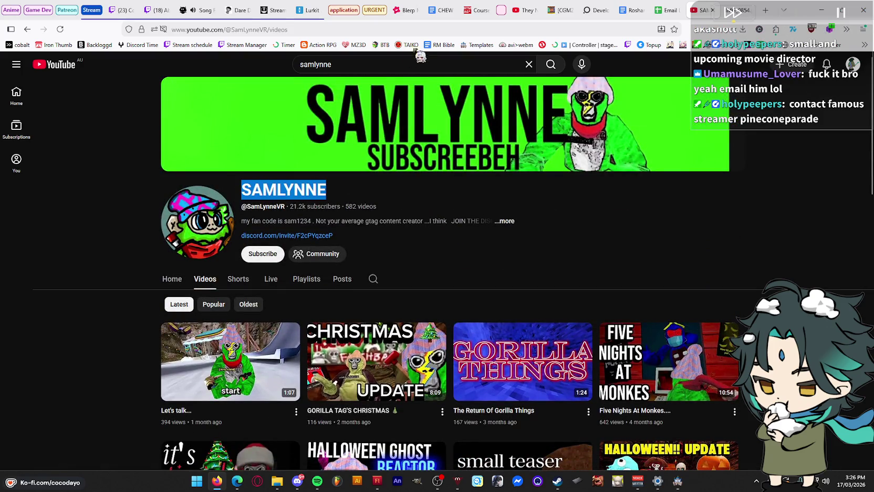
{"action": "left_click", "coordinate": [435, 28]}
{"action": "key", "text": "ctrl+v"}
Step: Search Google for 'SAMLYNNE business email', then refine it to 'SAMLYNNE youtuber email'
{"action": "type", "text": "ss email"}
{"action": "key", "text": "Return"}
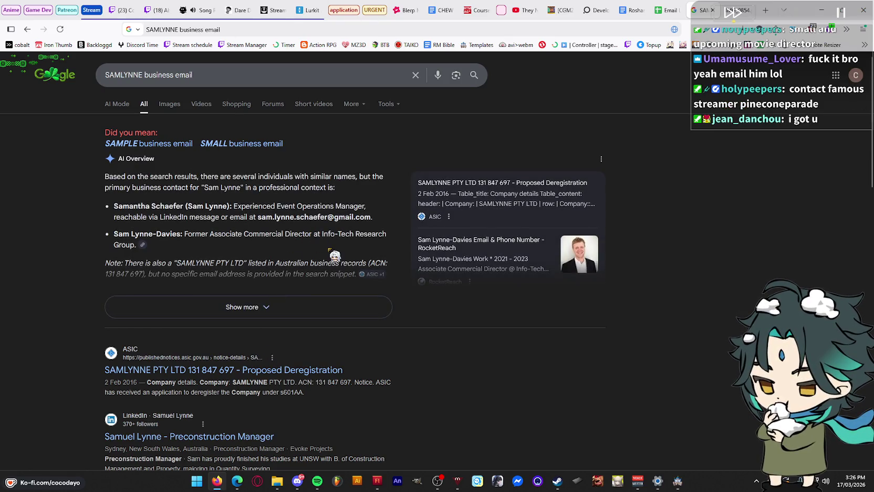
{"action": "left_click", "coordinate": [149, 77]}
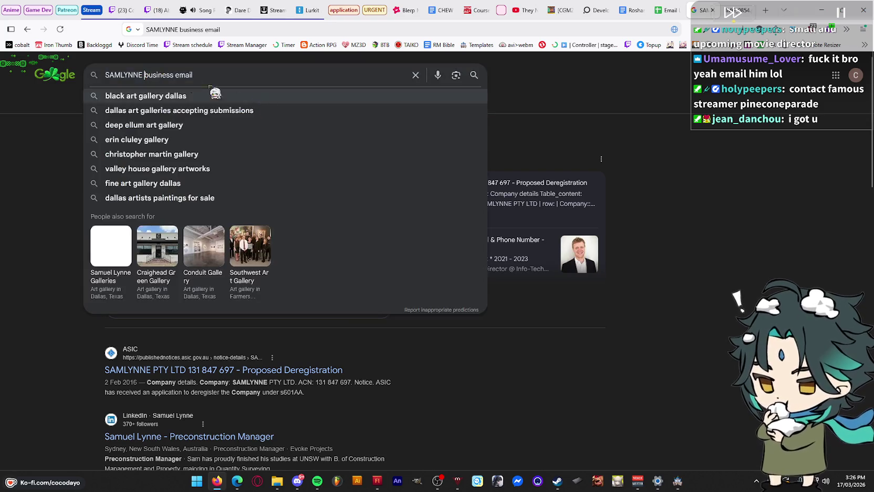
{"action": "double_click", "coordinate": [163, 75]}
{"action": "type", "text": "youtuber"}
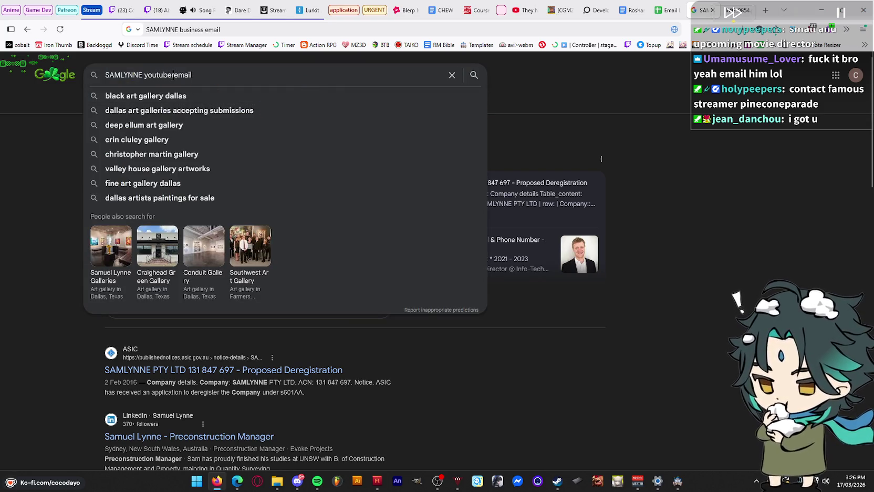
{"action": "key", "text": "Return"}
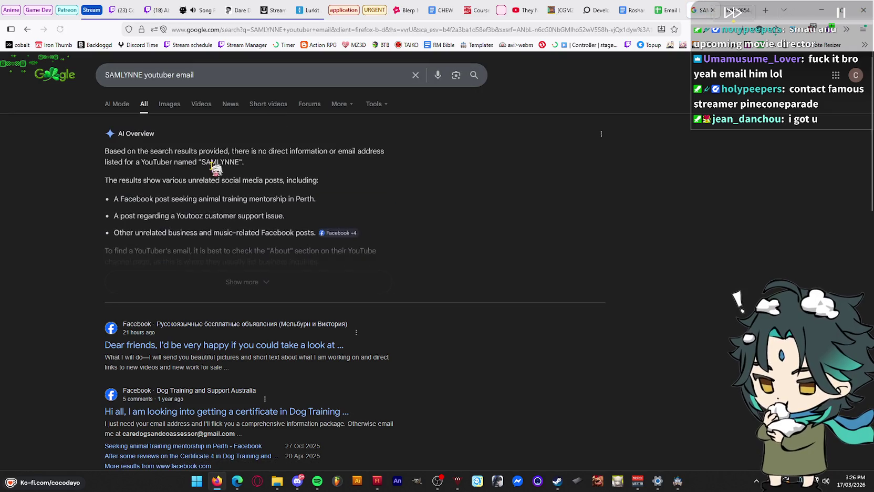
Step: Read the expanded AI overview, then close the Google tab back to the Email List
{"action": "left_click", "coordinate": [268, 283]}
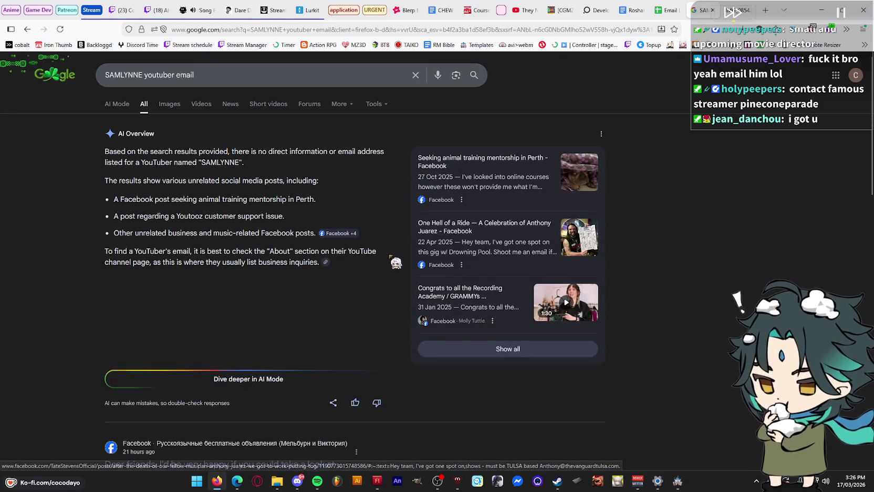
{"action": "scroll", "coordinate": [386, 253], "scroll_direction": "down", "scroll_amount": 5}
{"action": "key", "text": "ctrl+w"}
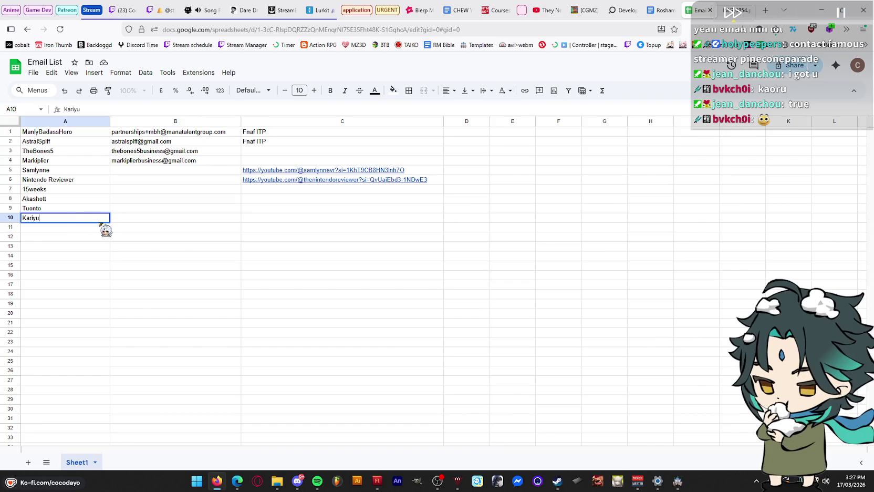
Step: Commit Kariyu in A10 and enter the channel name Asukenny in A11
{"action": "left_click", "coordinate": [48, 228]}
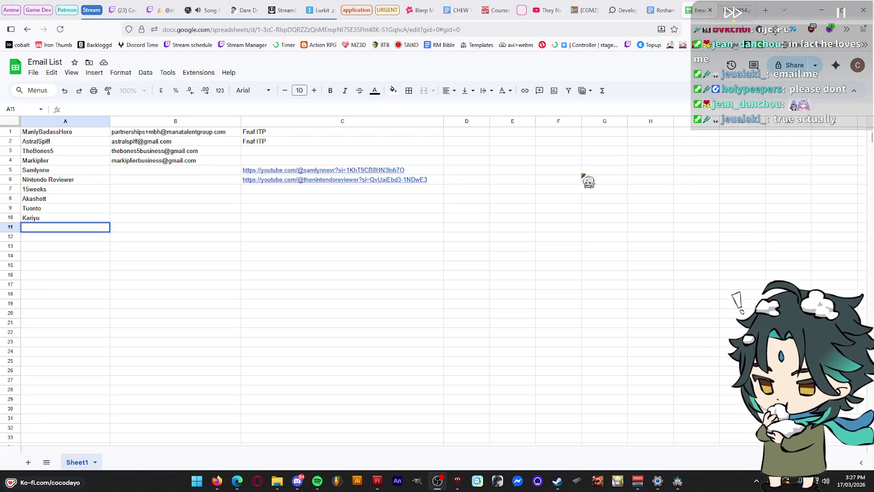
{"action": "type", "text": "Asukenny"}
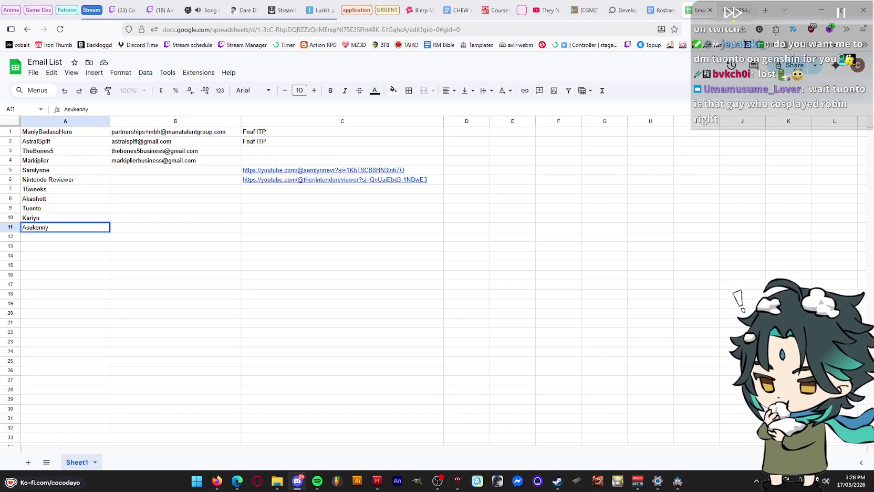
{"action": "key", "text": "alt+Tab"}
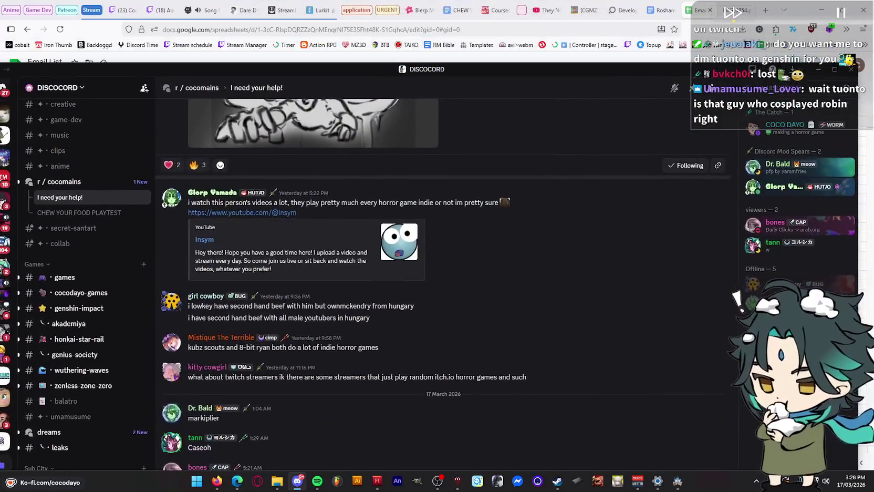
{"action": "left_click_drag", "start_coordinate": [858, 63], "coordinate": [634, 64]}
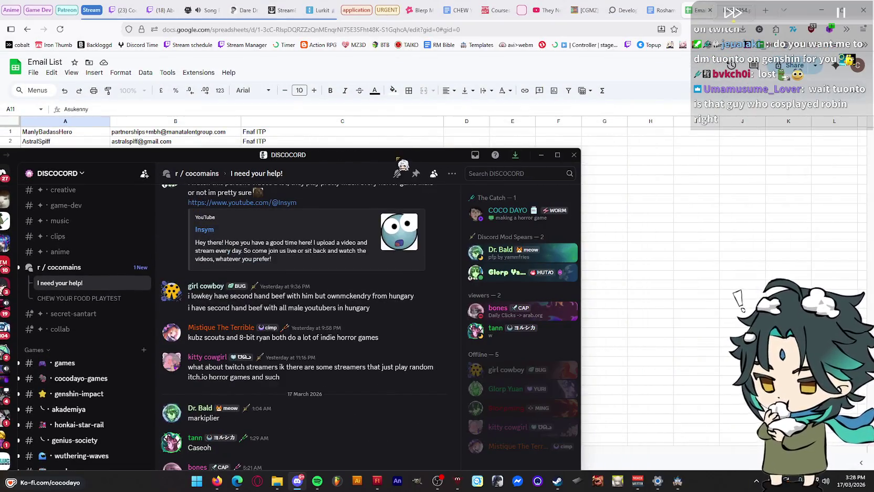
{"action": "scroll", "coordinate": [456, 219], "scroll_direction": "up", "scroll_amount": 3}
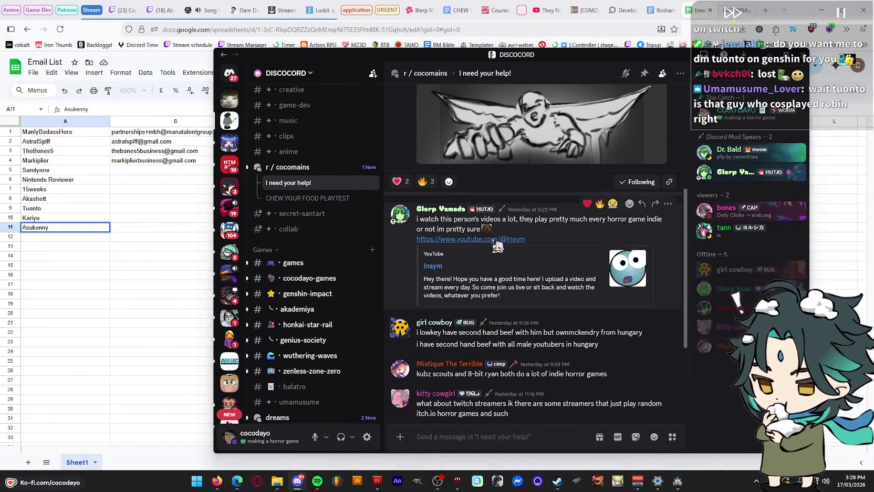
{"action": "left_click", "coordinate": [489, 239]}
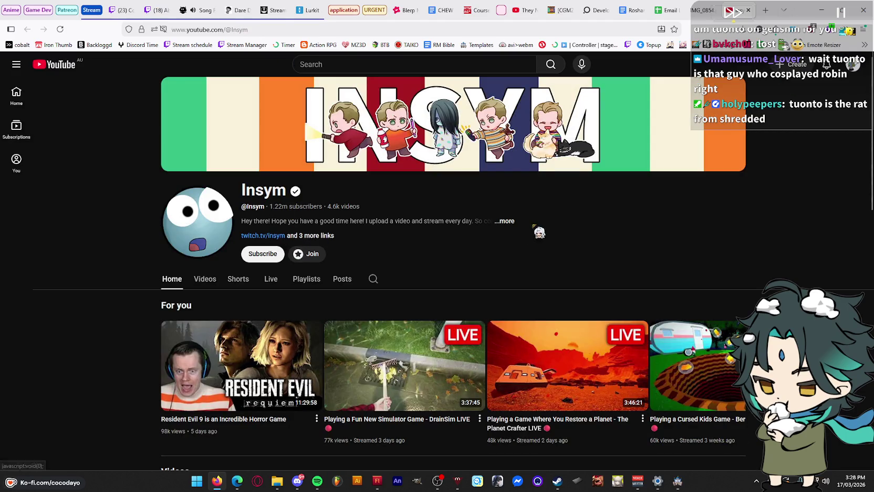
Step: Reveal Insym's business email past the reCAPTCHA check, select it, and return to Sheets
{"action": "left_click", "coordinate": [509, 221]}
{"action": "left_click", "coordinate": [395, 319]}
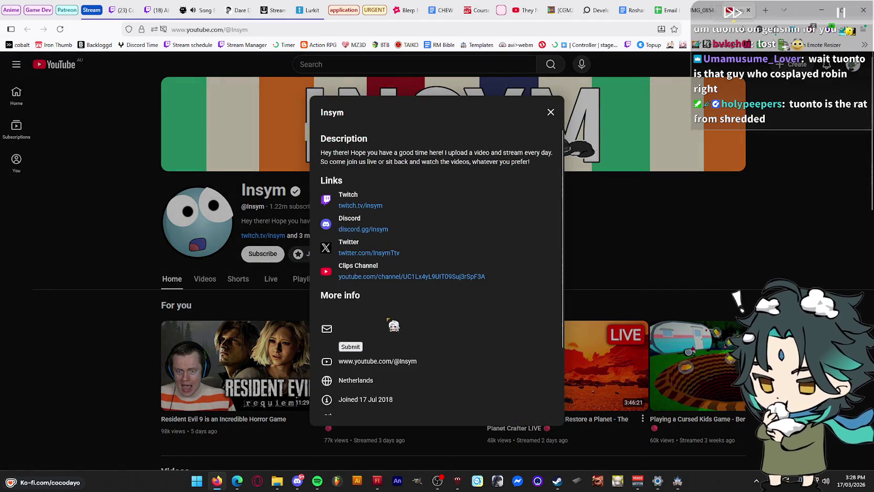
{"action": "left_click", "coordinate": [351, 322]}
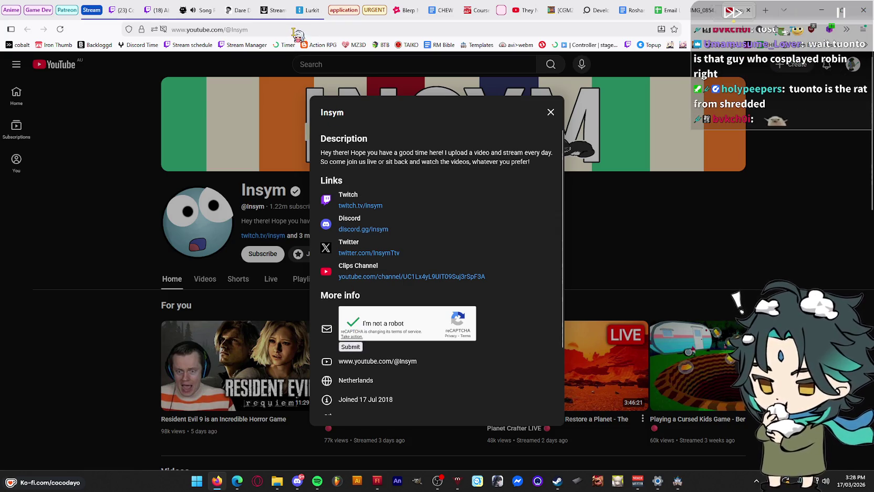
{"action": "left_click", "coordinate": [305, 30]}
{"action": "left_click", "coordinate": [391, 345]}
{"action": "left_click", "coordinate": [350, 347]}
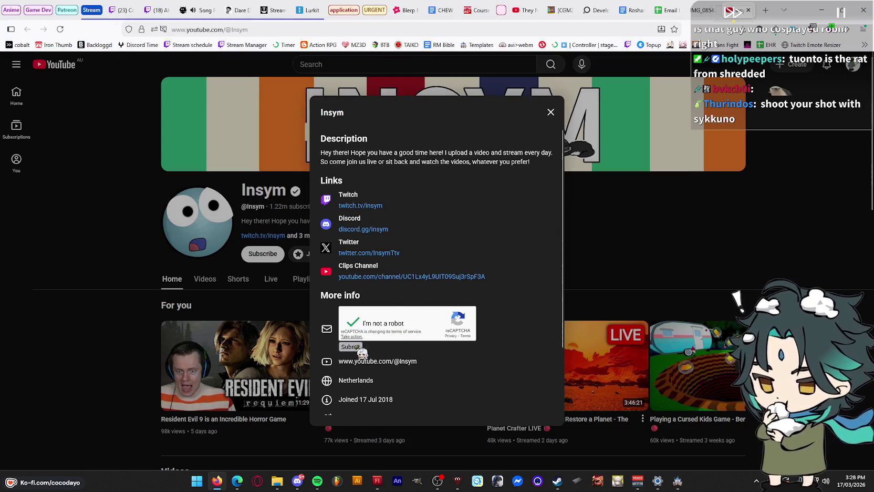
{"action": "left_click_drag", "start_coordinate": [418, 315], "coordinate": [337, 318]}
{"action": "key", "text": "ctrl+c"}
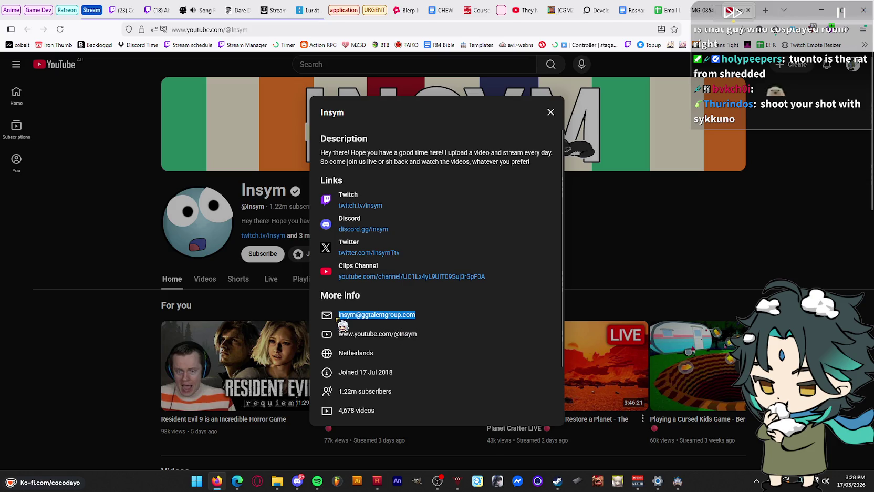
{"action": "left_click", "coordinate": [666, 10]}
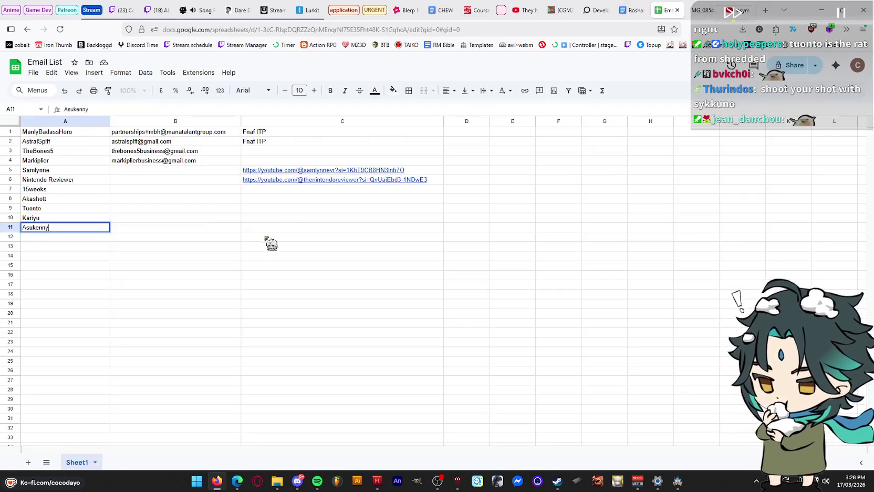
Step: Enter Insym in A12 and paste its business email into B12, removing the leading space
{"action": "left_click", "coordinate": [67, 237]}
{"action": "type", "text": "I"}
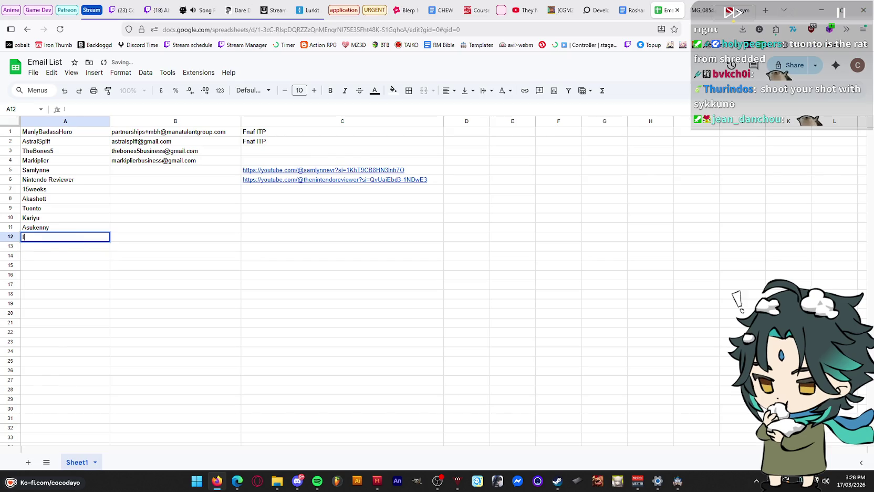
{"action": "double_click", "coordinate": [123, 239]}
{"action": "key", "text": "ctrl+v"}
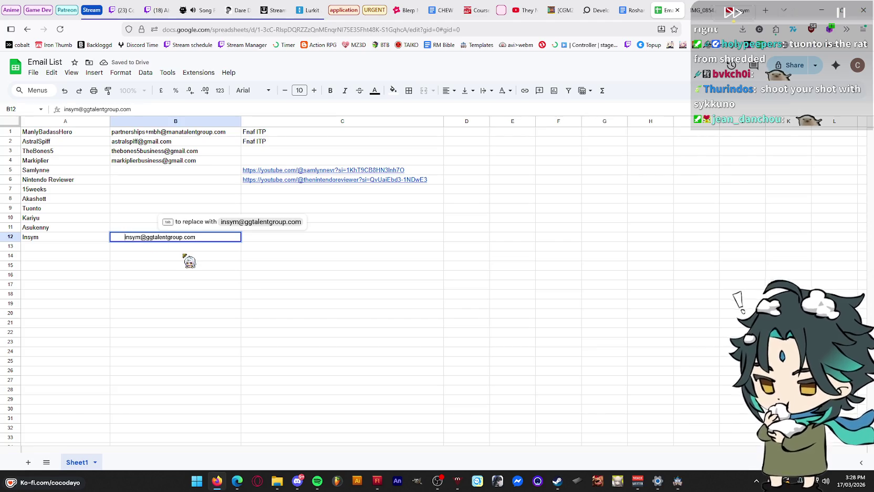
{"action": "key", "text": "Home"}
{"action": "key", "text": "Delete"}
{"action": "key", "text": "Delete"}
{"action": "key", "text": "Delete"}
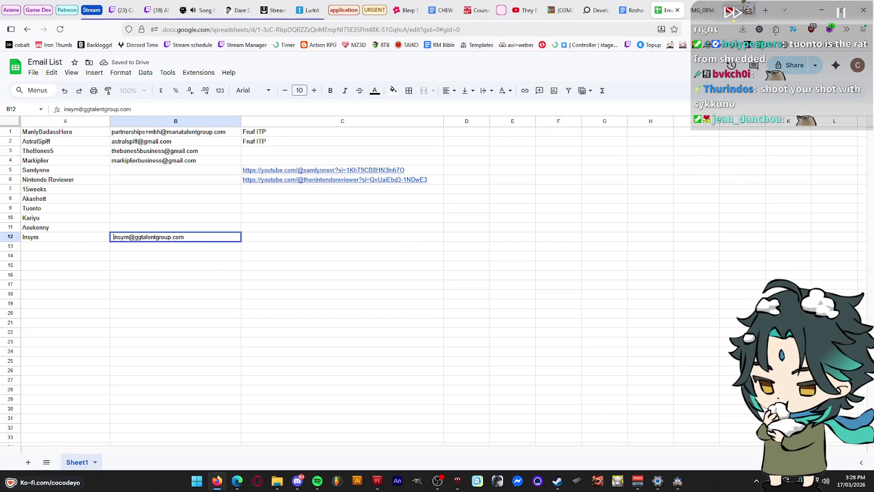
Step: Return to Insym's YouTube channel and show its uploaded videos
{"action": "left_click", "coordinate": [741, 10]}
{"action": "left_click", "coordinate": [656, 264]}
{"action": "left_click", "coordinate": [209, 281]}
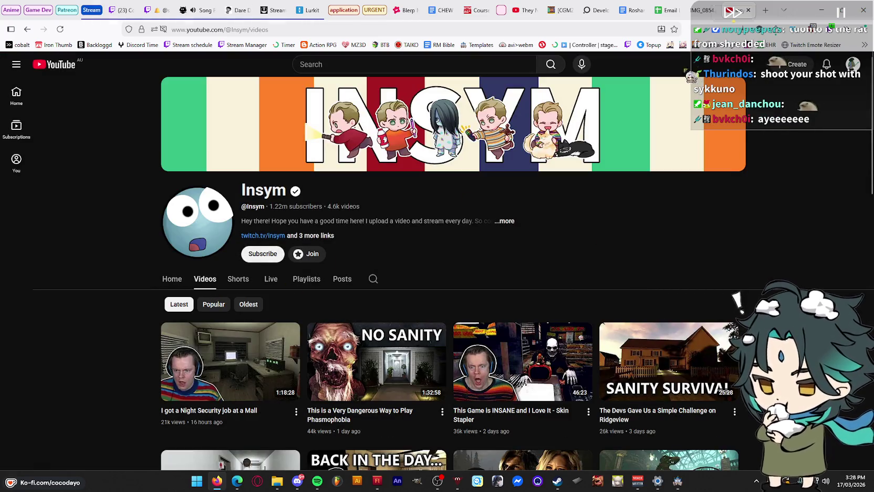
Step: Scroll to the newer suggestions in the Discord thread and select the name Caseoh
{"action": "left_click", "coordinate": [735, 10]}
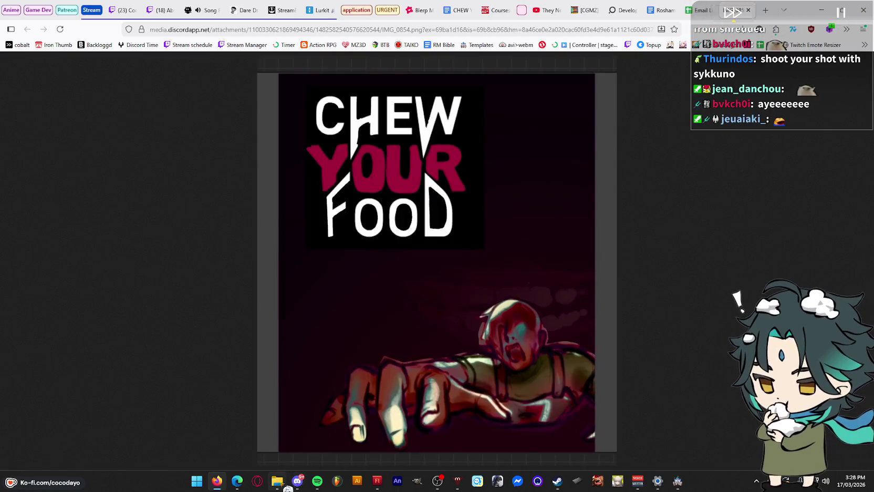
{"action": "left_click", "coordinate": [298, 480]}
{"action": "scroll", "coordinate": [514, 251], "scroll_direction": "down", "scroll_amount": 2}
{"action": "scroll", "coordinate": [484, 294], "scroll_direction": "down", "scroll_amount": 1}
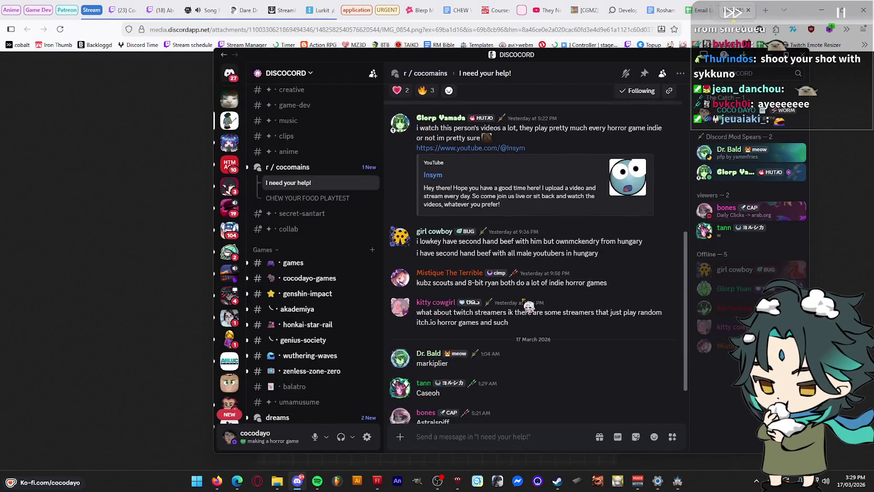
{"action": "scroll", "coordinate": [457, 331], "scroll_direction": "down", "scroll_amount": 2}
{"action": "mouse_move", "coordinate": [467, 373]}
{"action": "double_click", "coordinate": [422, 348]}
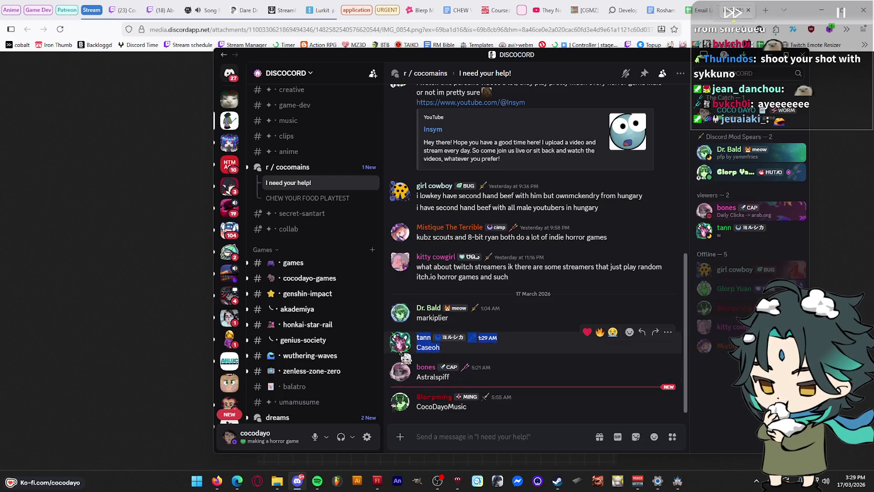
{"action": "left_click_drag", "start_coordinate": [421, 348], "coordinate": [418, 349]}
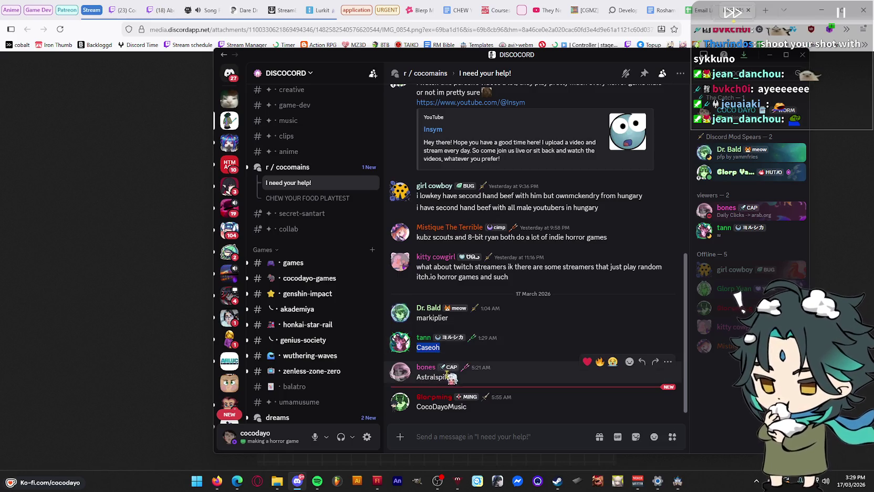
{"action": "left_click", "coordinate": [699, 10]}
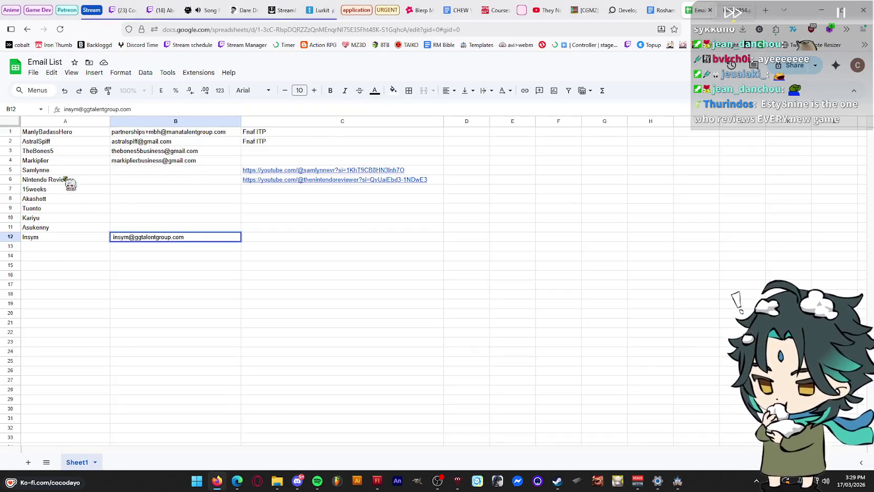
Step: Open Nintendo Reviewer's YouTube channel from the link in cell C6
{"action": "left_click", "coordinate": [100, 142]}
{"action": "left_click", "coordinate": [120, 181]}
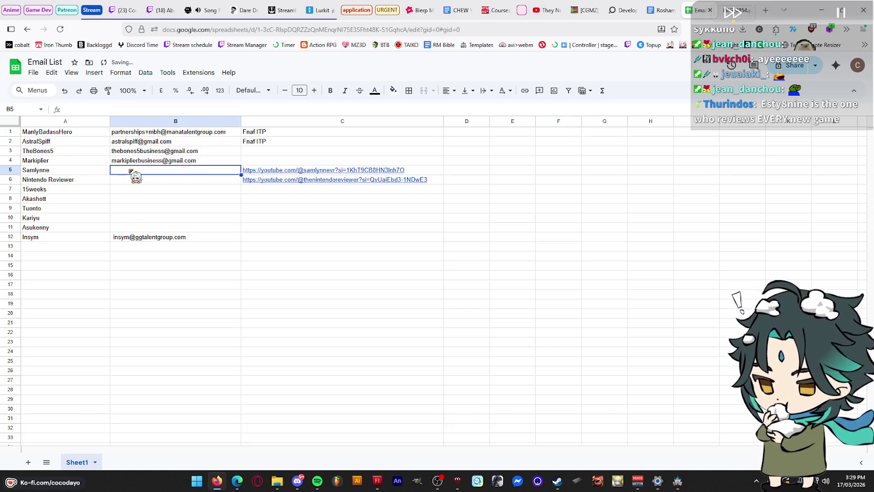
{"action": "left_click", "coordinate": [276, 180]}
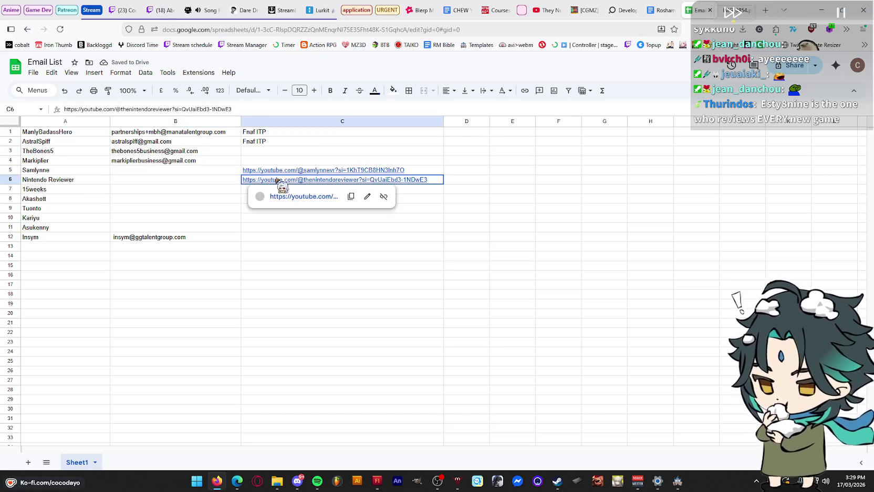
{"action": "left_click", "coordinate": [304, 197]}
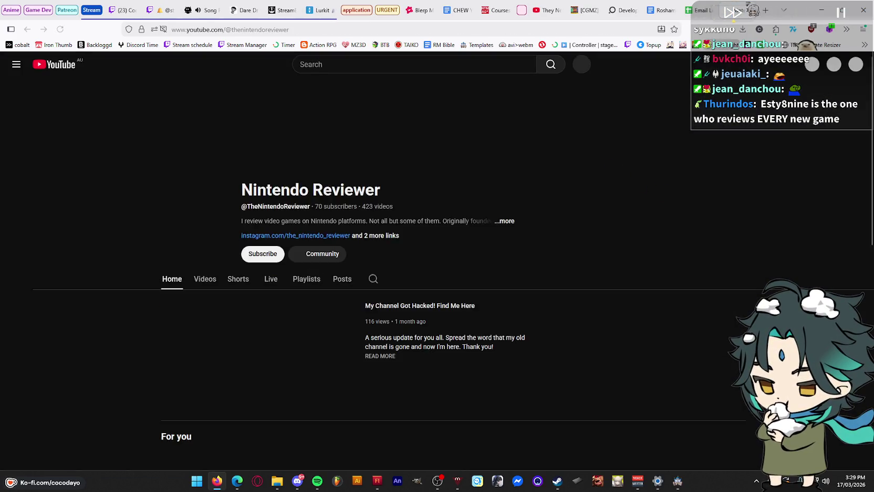
{"action": "right_click", "coordinate": [738, 11]}
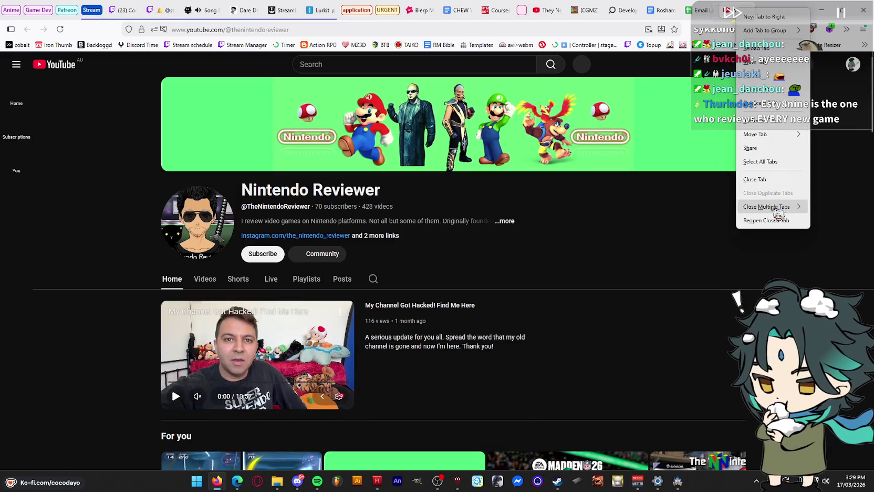
{"action": "left_click", "coordinate": [775, 221]}
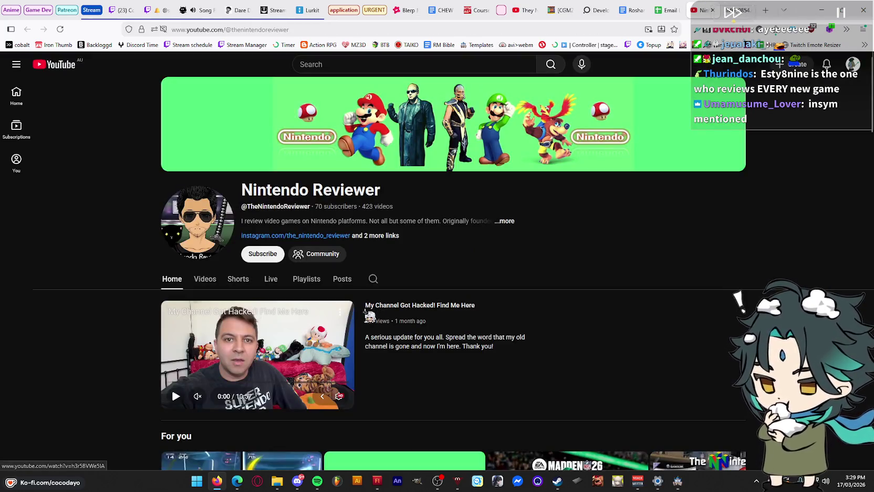
{"action": "left_click", "coordinate": [505, 221]}
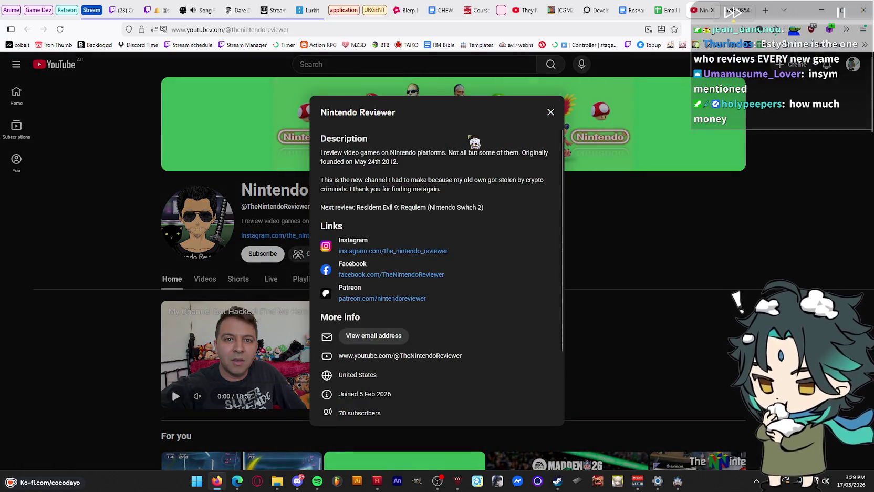
{"action": "left_click", "coordinate": [378, 339]}
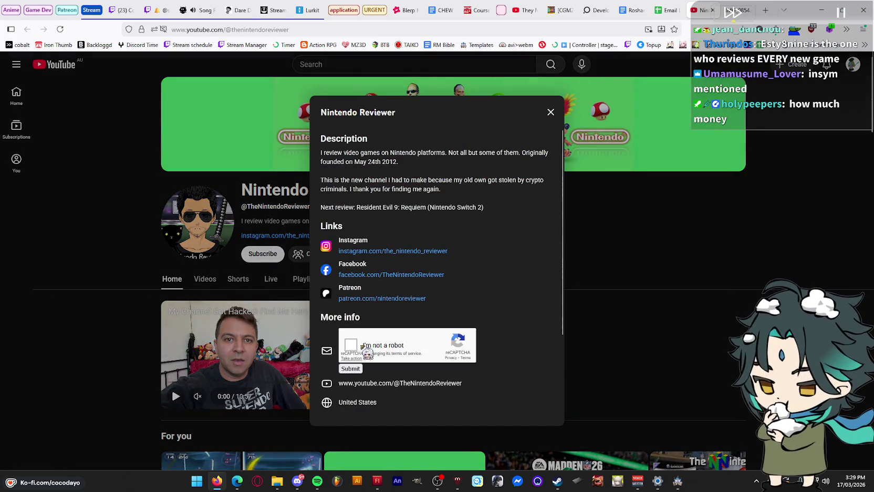
{"action": "left_click", "coordinate": [352, 369]}
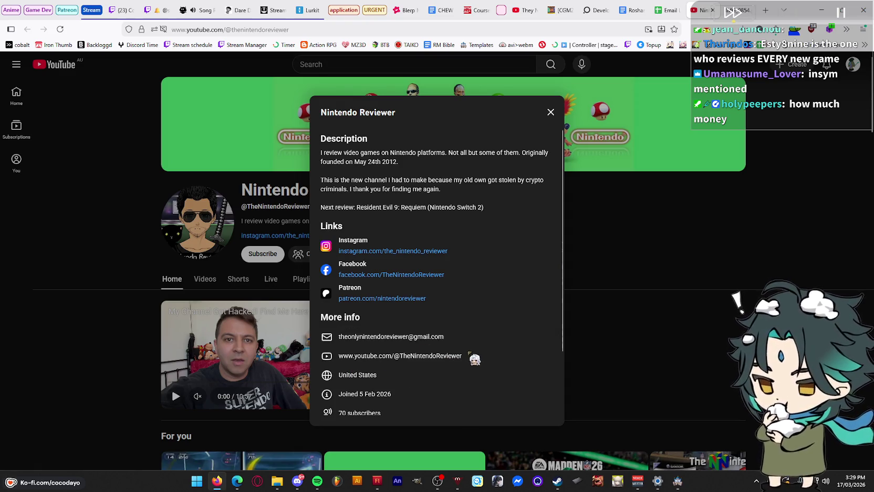
{"action": "left_click_drag", "start_coordinate": [455, 337], "coordinate": [339, 338]}
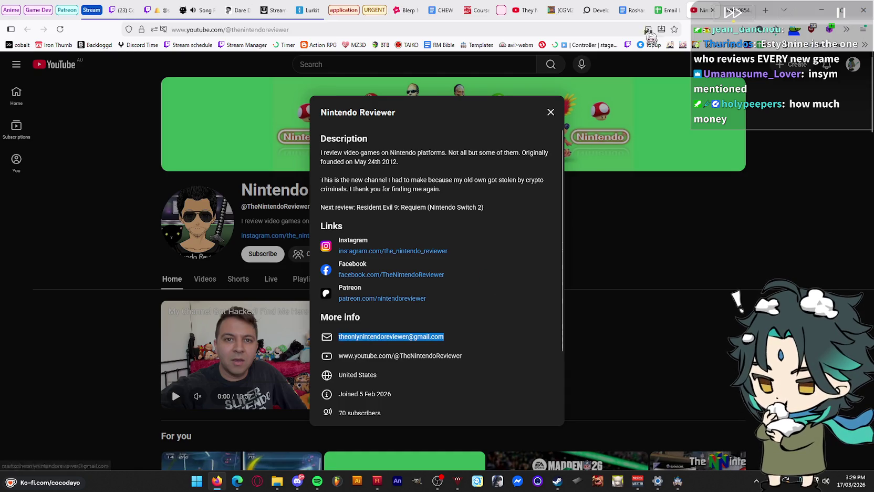
{"action": "left_click", "coordinate": [668, 10]}
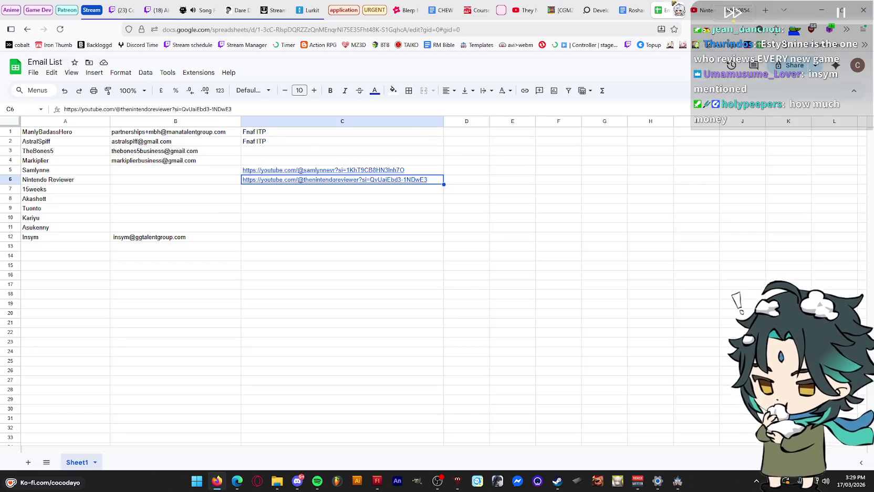
{"action": "left_click", "coordinate": [173, 180]}
{"action": "key", "text": "ctrl+v"}
{"action": "left_click", "coordinate": [738, 9]}
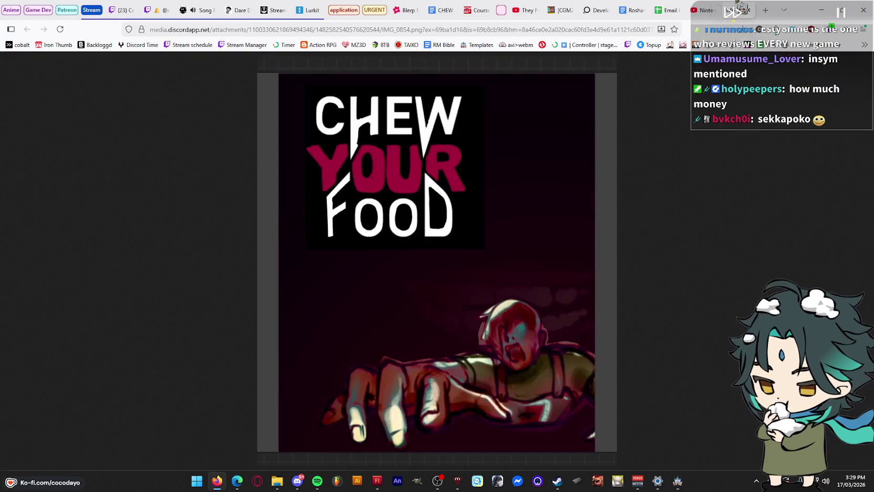
{"action": "left_click", "coordinate": [703, 8]}
{"action": "left_click", "coordinate": [709, 245]}
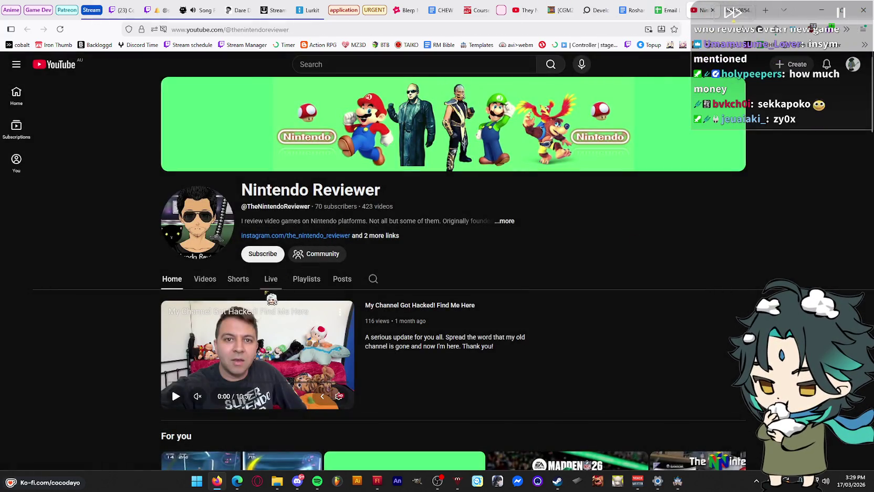
{"action": "left_click", "coordinate": [209, 281]}
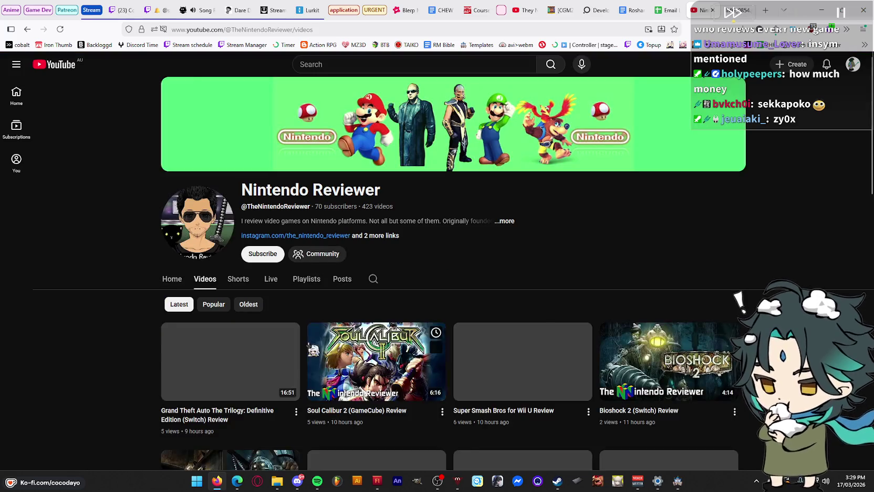
{"action": "scroll", "coordinate": [156, 325], "scroll_direction": "down", "scroll_amount": 2}
{"action": "scroll", "coordinate": [157, 325], "scroll_direction": "down", "scroll_amount": 2}
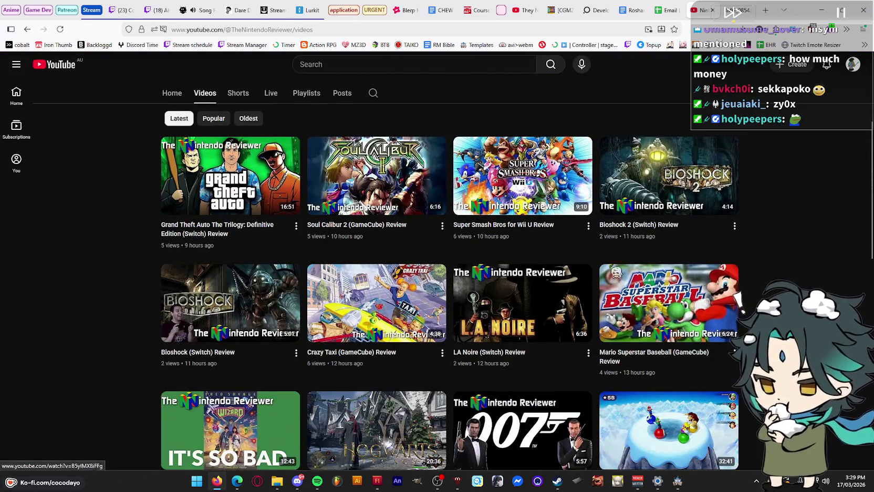
{"action": "scroll", "coordinate": [633, 277], "scroll_direction": "down", "scroll_amount": 2}
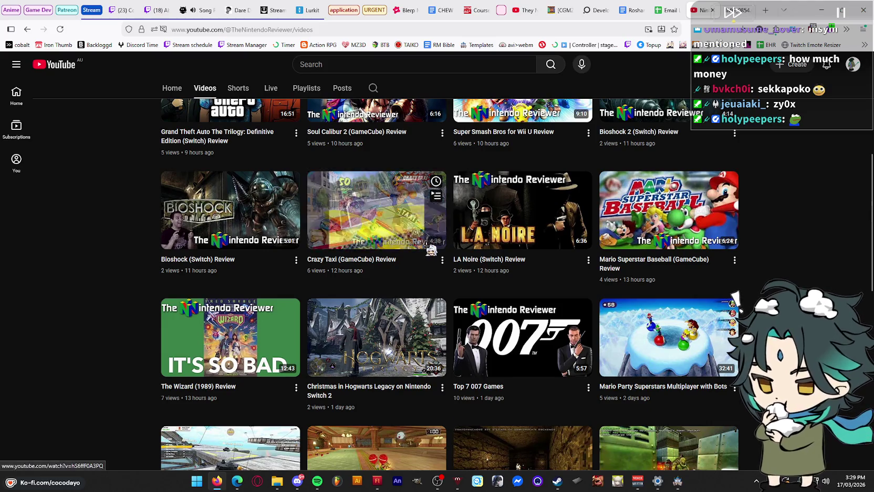
{"action": "scroll", "coordinate": [856, 259], "scroll_direction": "down", "scroll_amount": 5}
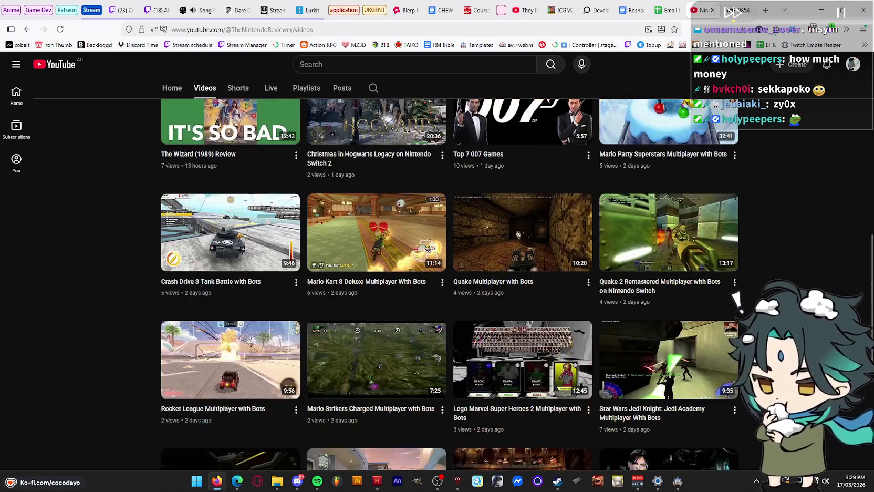
{"action": "scroll", "coordinate": [832, 258], "scroll_direction": "up", "scroll_amount": 10}
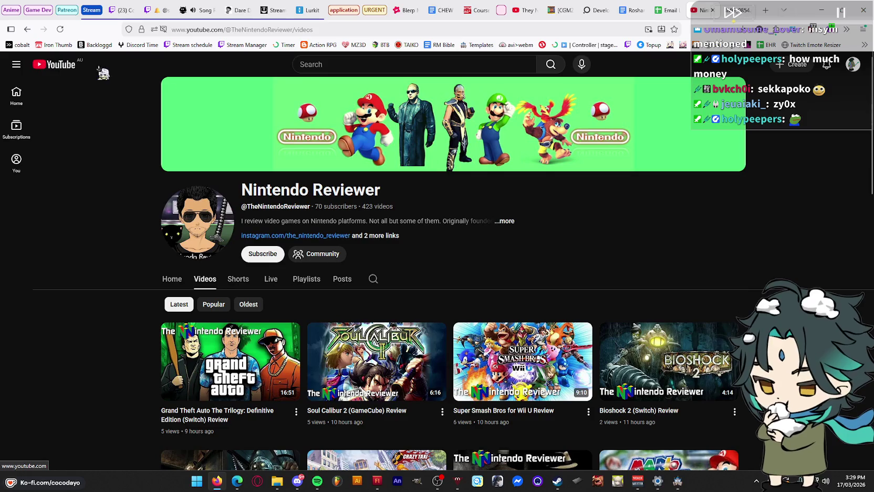
Step: Search YouTube for 'five nights at freddy's' and open the search filters
{"action": "left_click", "coordinate": [368, 64]}
{"action": "type", "text": "fiv"}
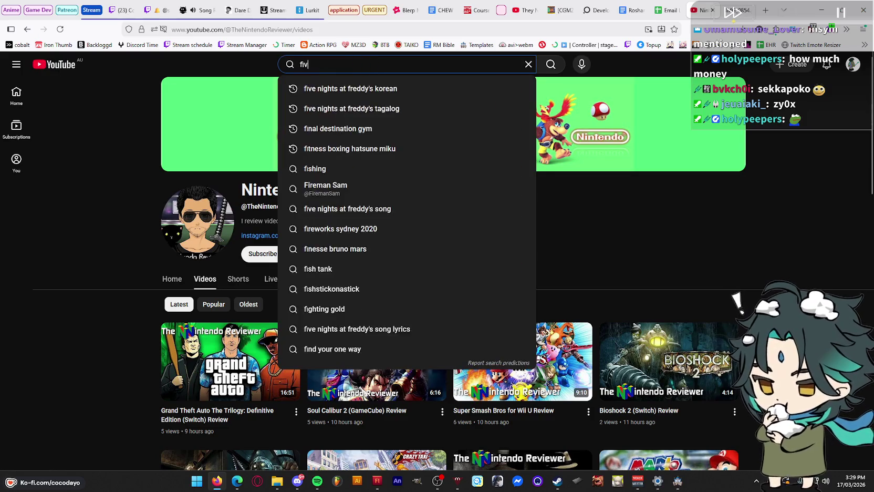
{"action": "type", "text": "e nig"}
{"action": "key", "text": "Down"}
{"action": "key", "text": "BackSpace"}
{"action": "key", "text": "BackSpace"}
{"action": "key", "text": "BackSpace"}
{"action": "key", "text": "BackSpace"}
{"action": "key", "text": "Return"}
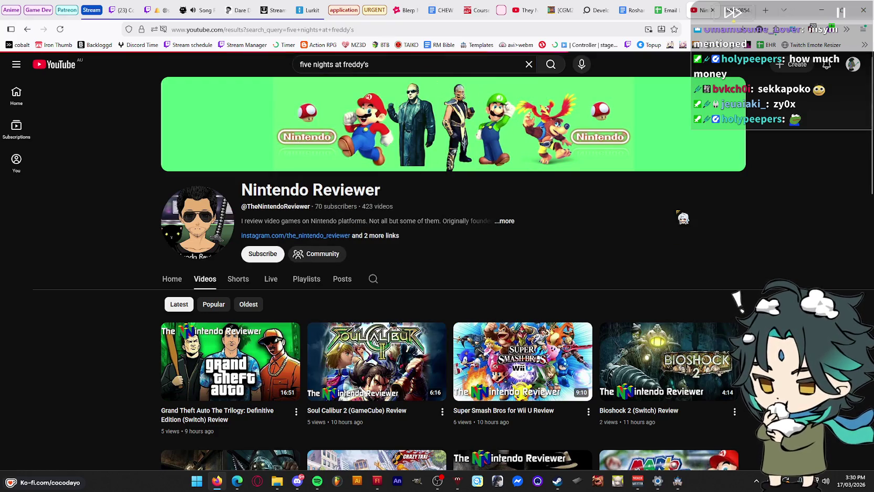
{"action": "left_click", "coordinate": [675, 89]}
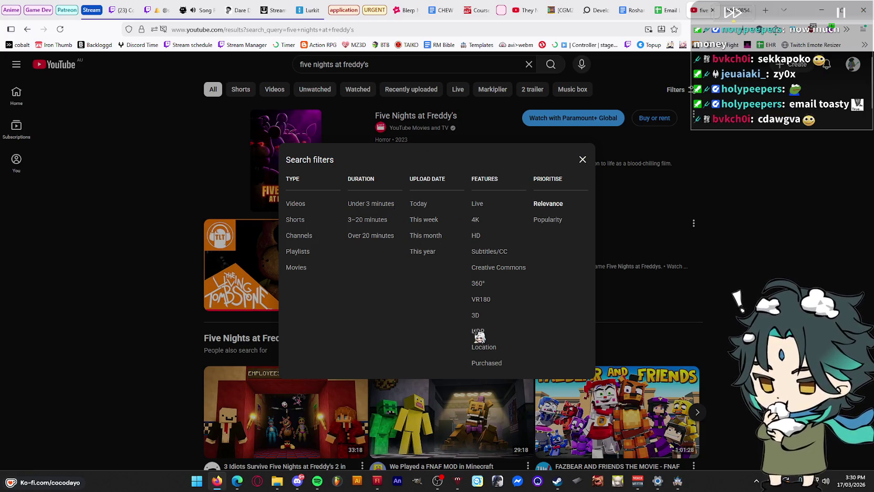
Step: Filter the results to Type: Videos and Upload date: This week, then scan them
{"action": "left_click", "coordinate": [301, 206]}
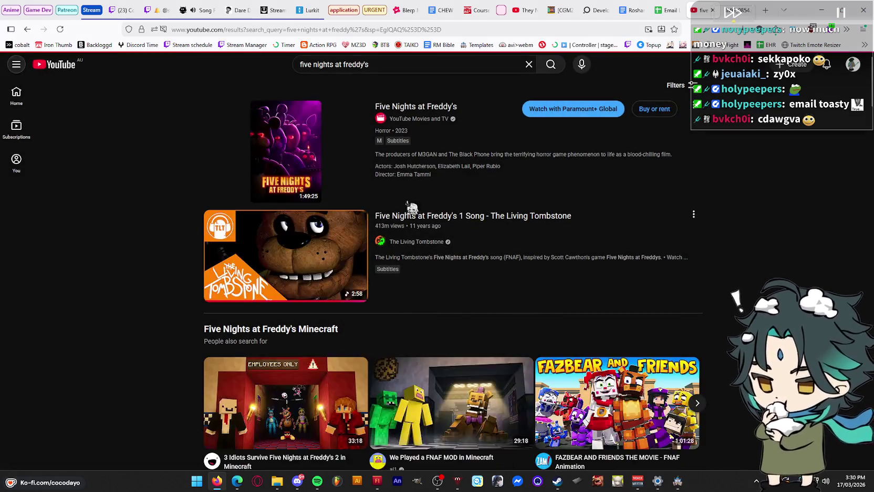
{"action": "left_click", "coordinate": [683, 85]}
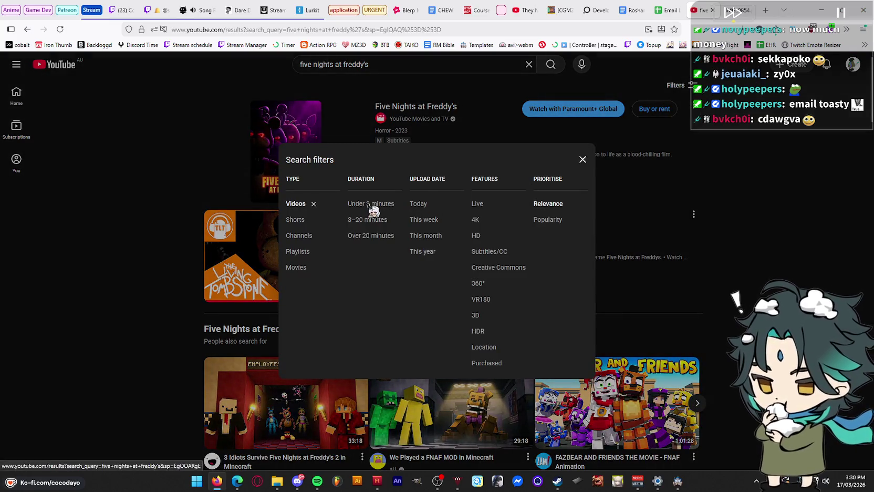
{"action": "left_click", "coordinate": [428, 222]}
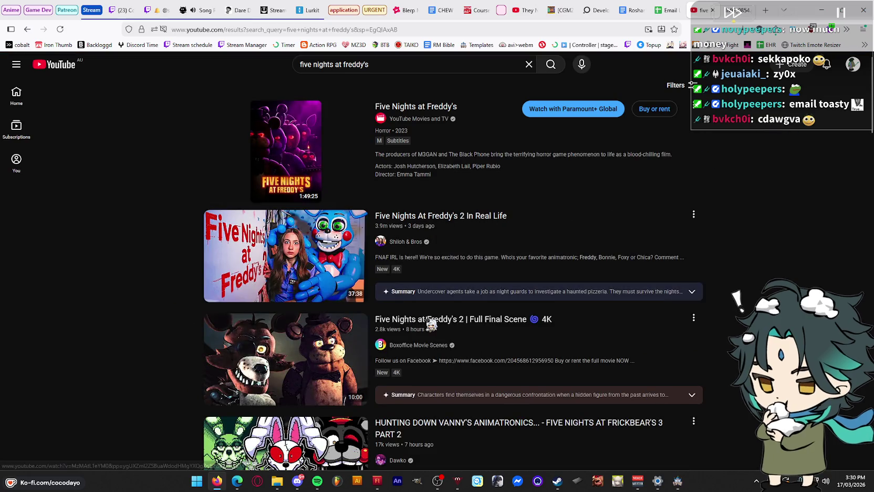
{"action": "scroll", "coordinate": [205, 348], "scroll_direction": "down", "scroll_amount": 1}
{"action": "scroll", "coordinate": [538, 282], "scroll_direction": "down", "scroll_amount": 2}
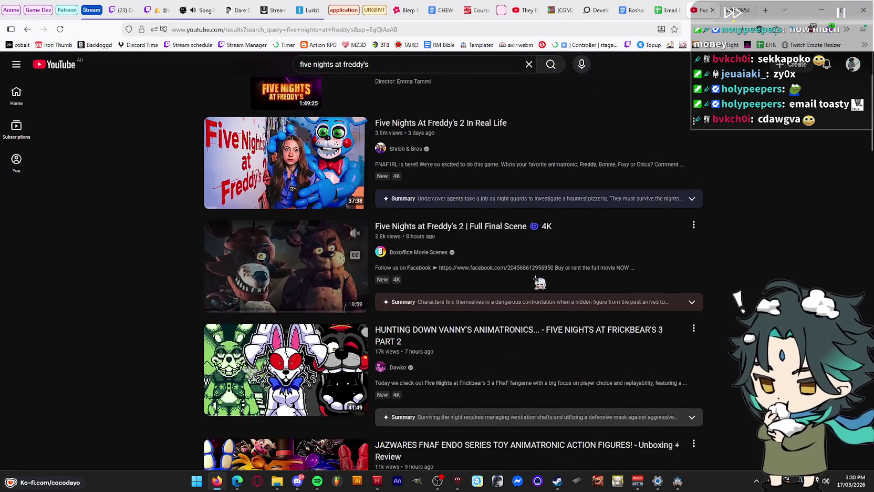
{"action": "scroll", "coordinate": [538, 250], "scroll_direction": "down", "scroll_amount": 3}
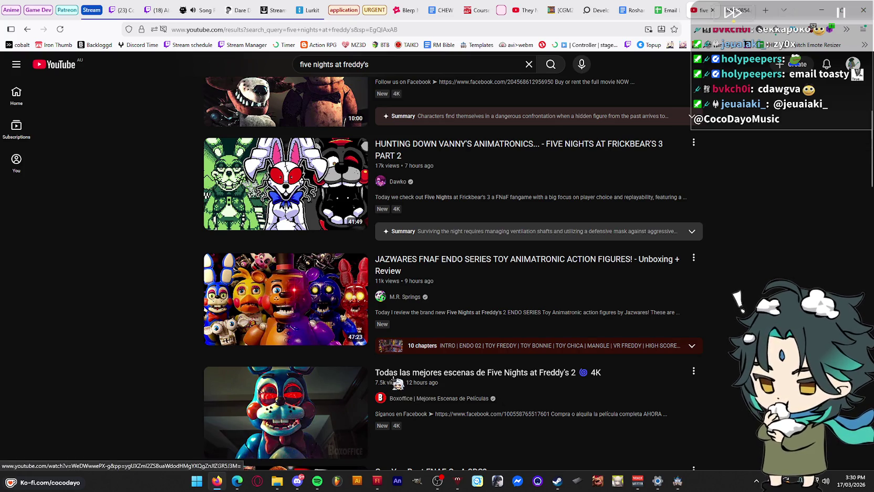
{"action": "mouse_move", "coordinate": [398, 182]}
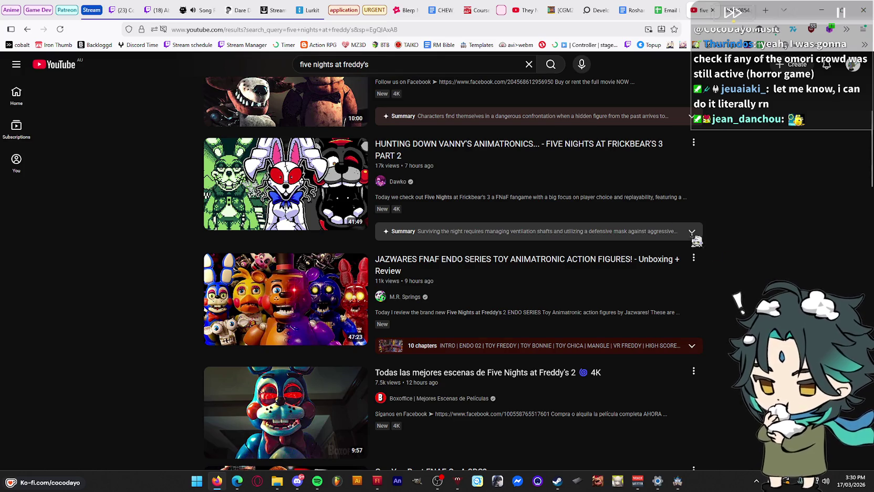
{"action": "mouse_move", "coordinate": [285, 369]}
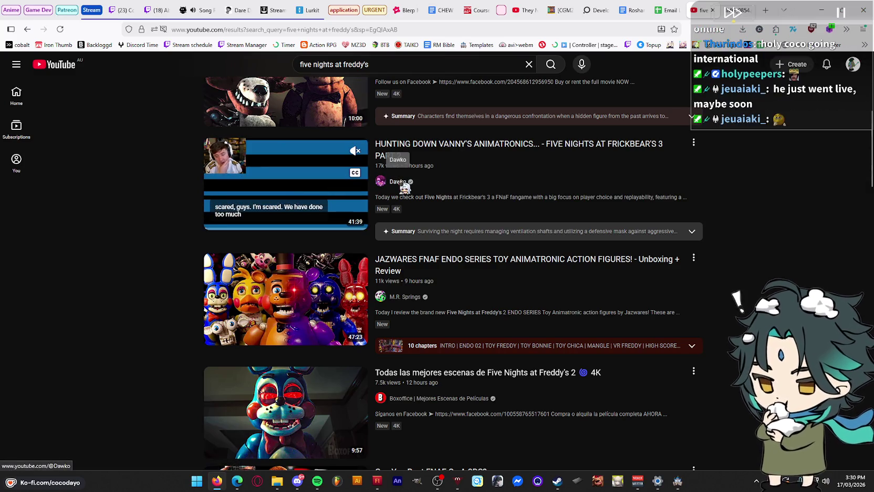
{"action": "left_click", "coordinate": [723, 10]}
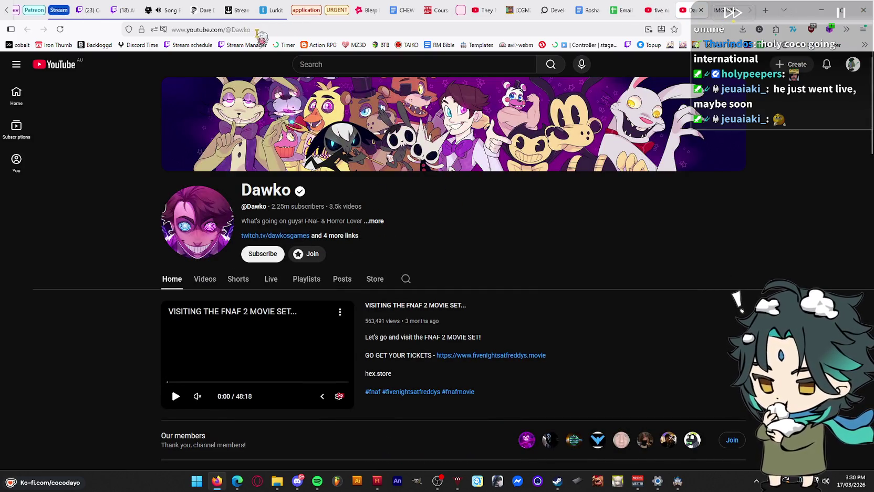
Step: Request Dawko's business email on YouTube and enter Dawko in cell A13
{"action": "left_click_drag", "start_coordinate": [232, 196], "coordinate": [291, 198]}
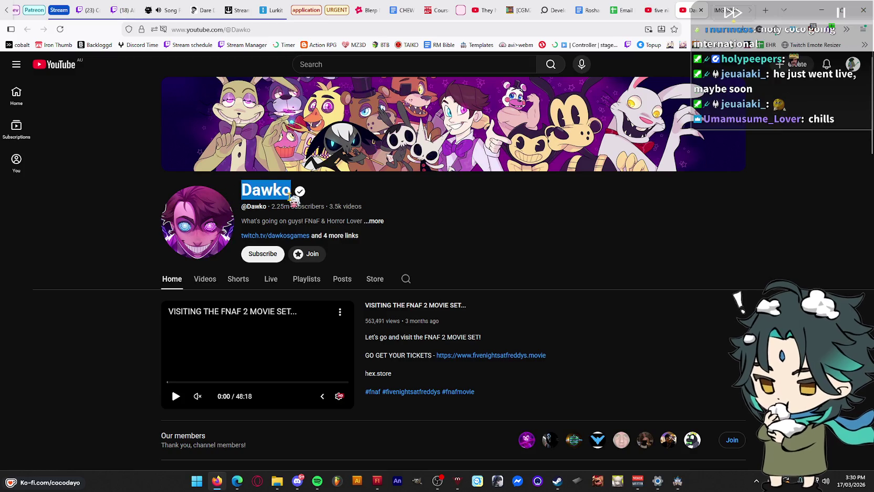
{"action": "left_click", "coordinate": [377, 221]}
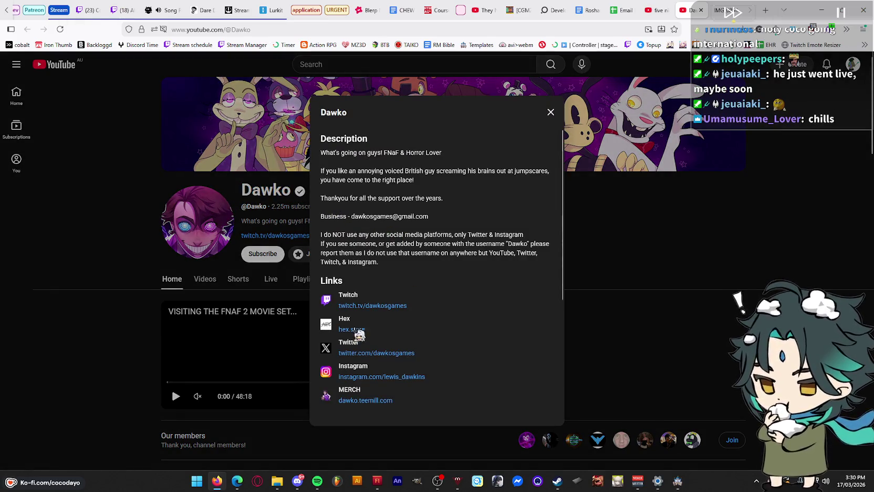
{"action": "scroll", "coordinate": [451, 286], "scroll_direction": "down", "scroll_amount": 3}
{"action": "left_click", "coordinate": [396, 265]}
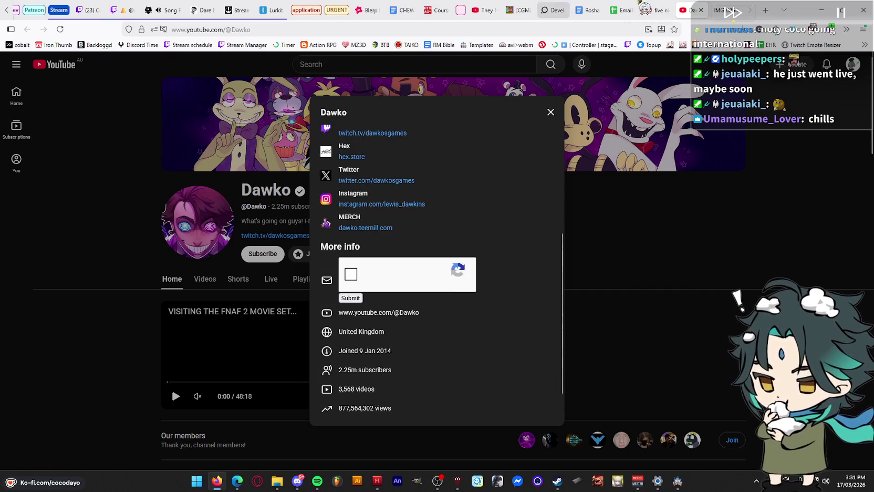
{"action": "left_click", "coordinate": [623, 10]}
{"action": "left_click", "coordinate": [44, 247]}
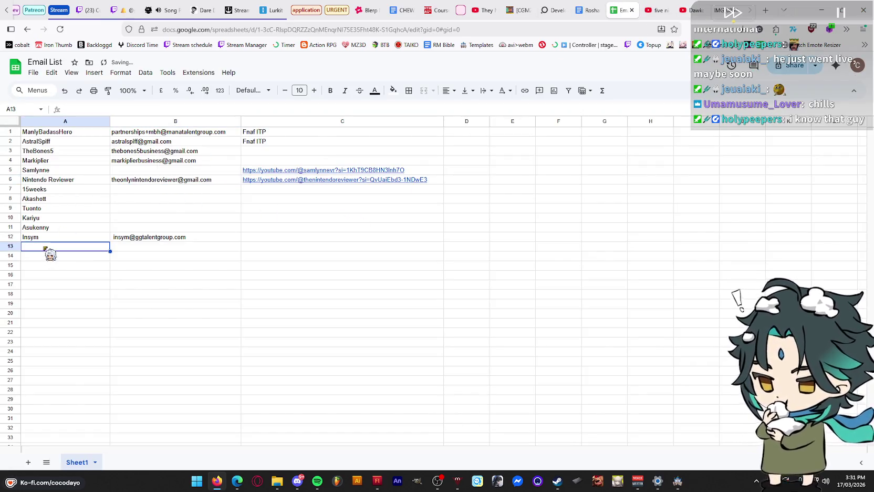
{"action": "type", "text": "Dawko"}
Step: Pass the reCAPTCHA, copy Dawko's revealed business email, and paste it into B13
{"action": "left_click", "coordinate": [691, 10]}
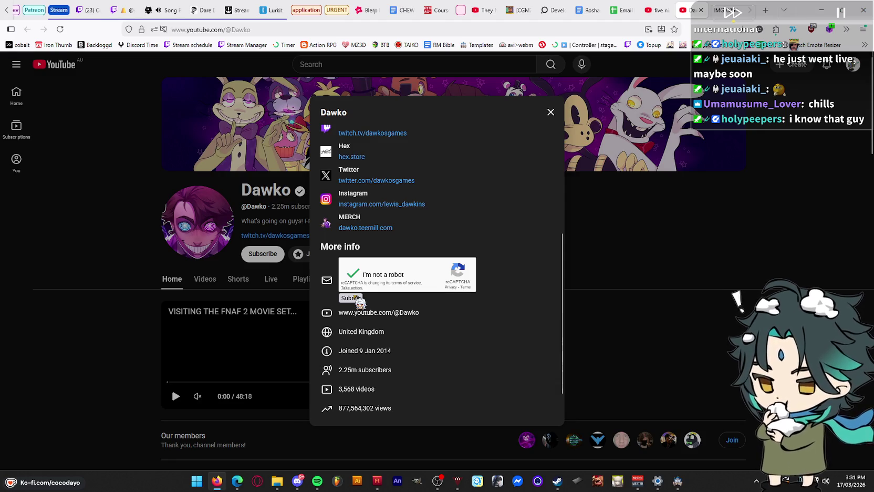
{"action": "left_click", "coordinate": [357, 298]}
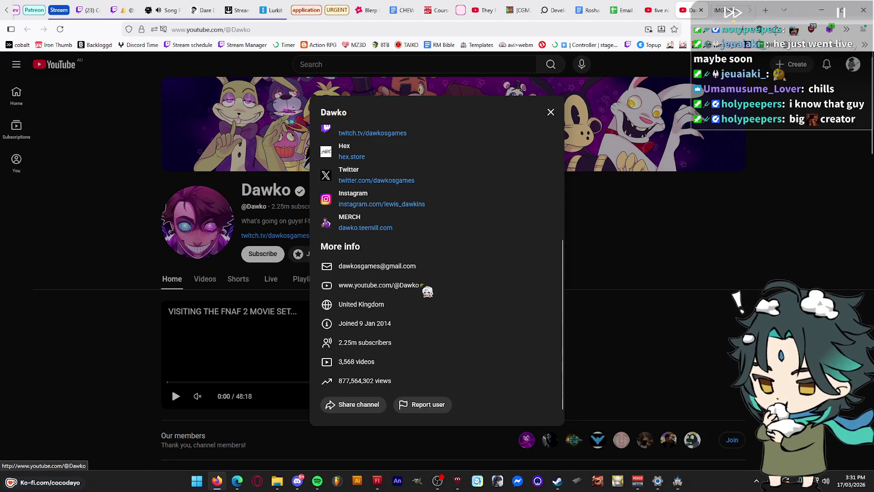
{"action": "left_click_drag", "start_coordinate": [417, 266], "coordinate": [338, 267]}
{"action": "key", "text": "ctrl+c"}
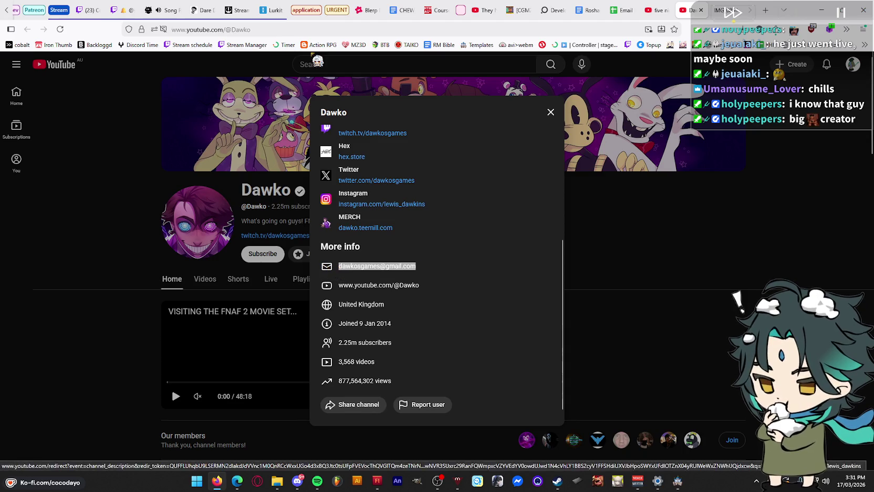
{"action": "left_click", "coordinate": [166, 9]}
{"action": "left_click", "coordinate": [204, 10]}
{"action": "left_click", "coordinate": [695, 9]}
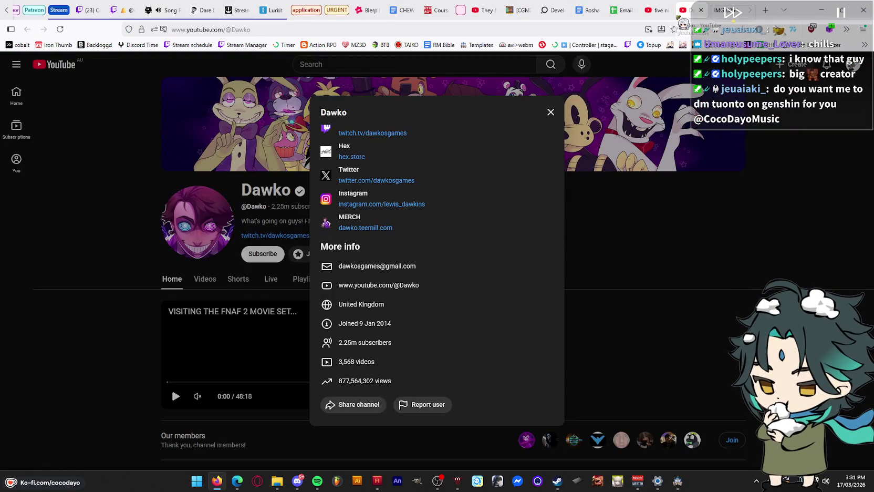
{"action": "left_click", "coordinate": [623, 10]}
{"action": "double_click", "coordinate": [137, 250]}
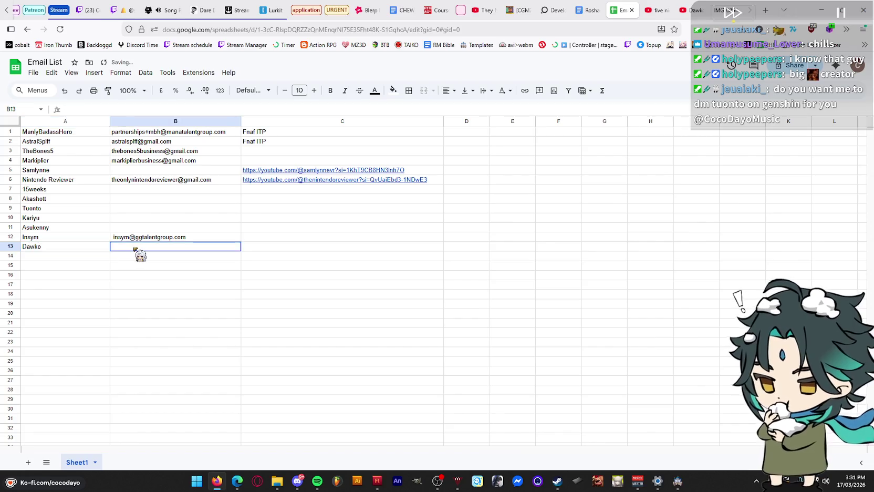
{"action": "key", "text": "ctrl+v"}
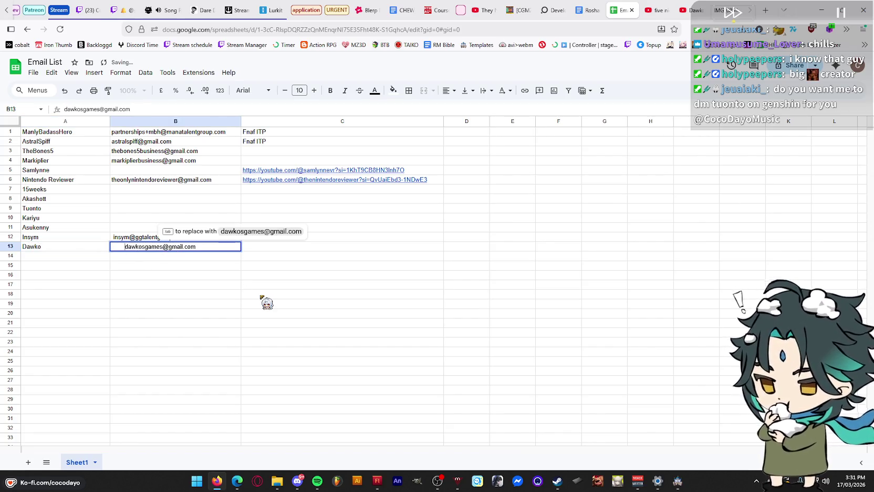
{"action": "left_click", "coordinate": [727, 8]}
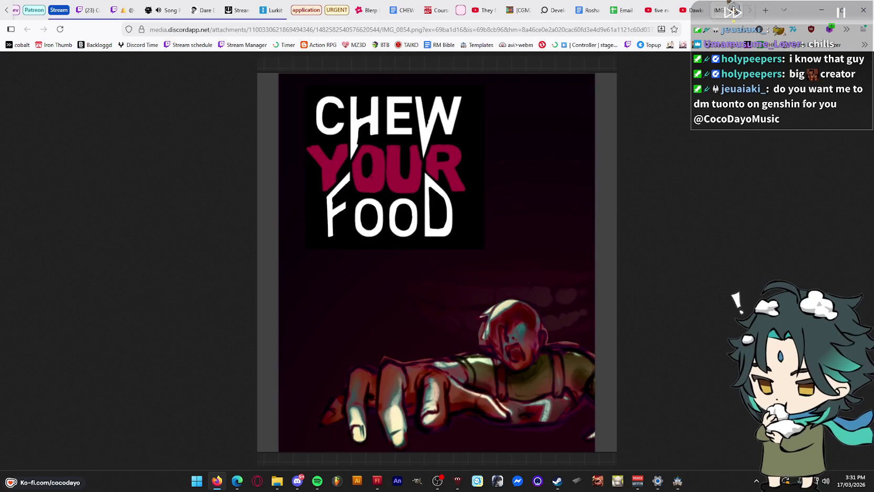
Step: Leave the Chew Your Food image and return to Dawko's YouTube channel tab
{"action": "left_click", "coordinate": [690, 10]}
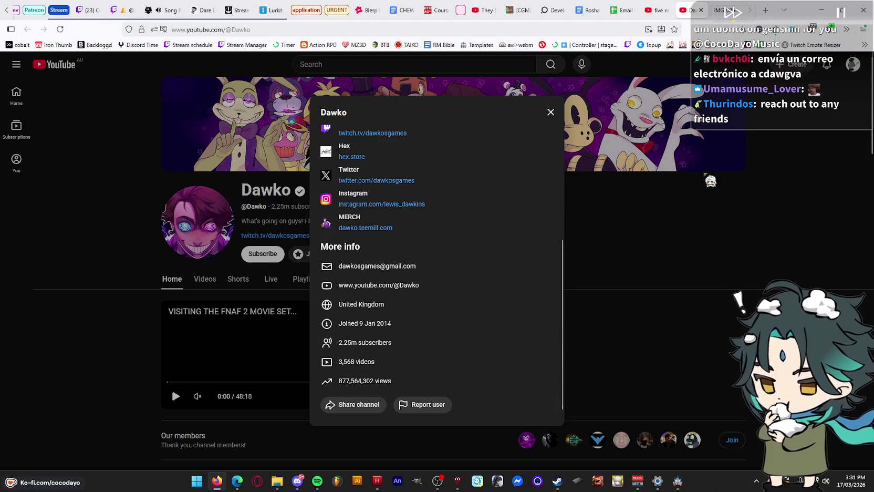
Step: Copy SSJ Jasiah's business email from the channel details into cell B14
{"action": "scroll", "coordinate": [688, 3], "scroll_direction": "up", "scroll_amount": 1}
{"action": "scroll", "coordinate": [688, 3], "scroll_direction": "down", "scroll_amount": 1}
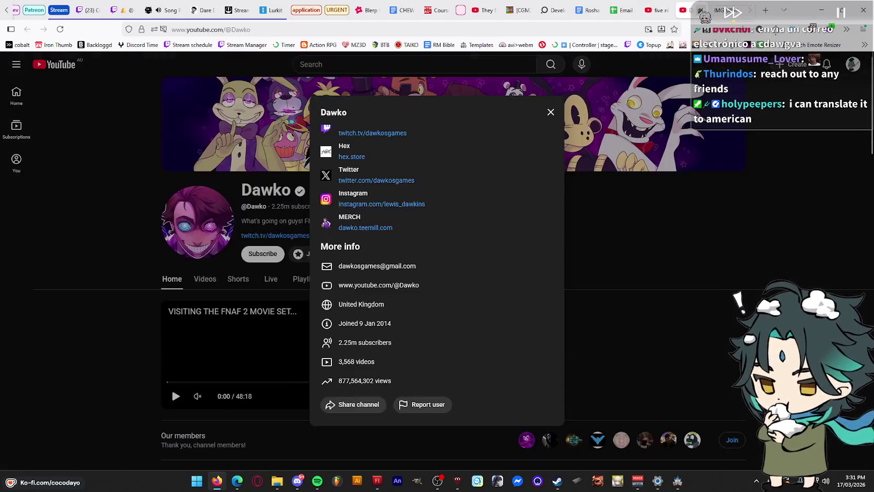
{"action": "scroll", "coordinate": [685, 6], "scroll_direction": "down", "scroll_amount": 1}
{"action": "scroll", "coordinate": [682, 11], "scroll_direction": "up", "scroll_amount": 2}
{"action": "scroll", "coordinate": [447, 336], "scroll_direction": "down", "scroll_amount": 4}
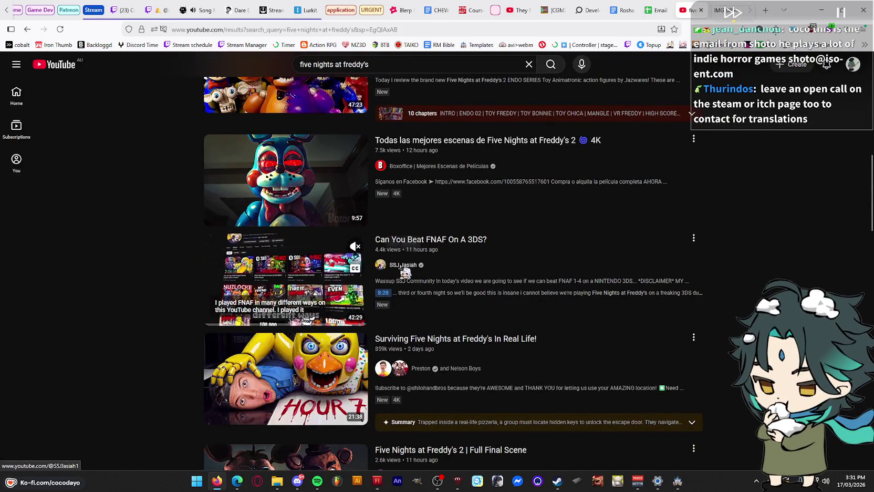
{"action": "left_click", "coordinate": [729, 6]}
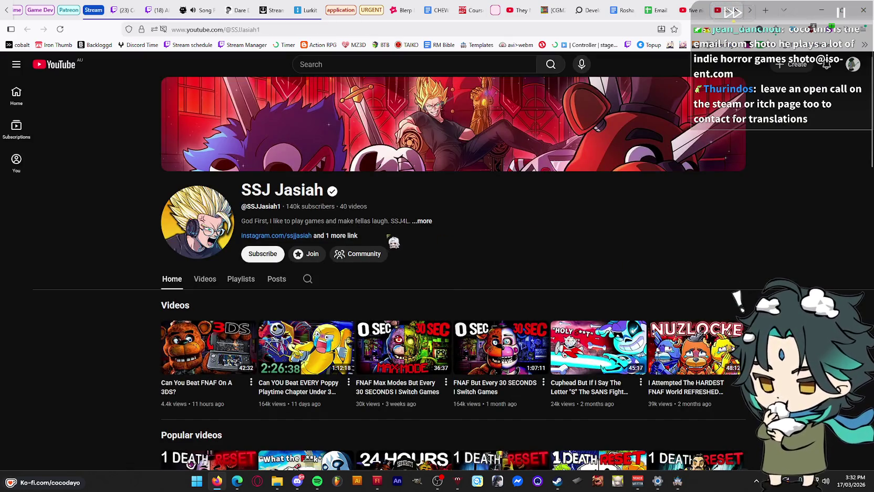
{"action": "left_click", "coordinate": [423, 221]}
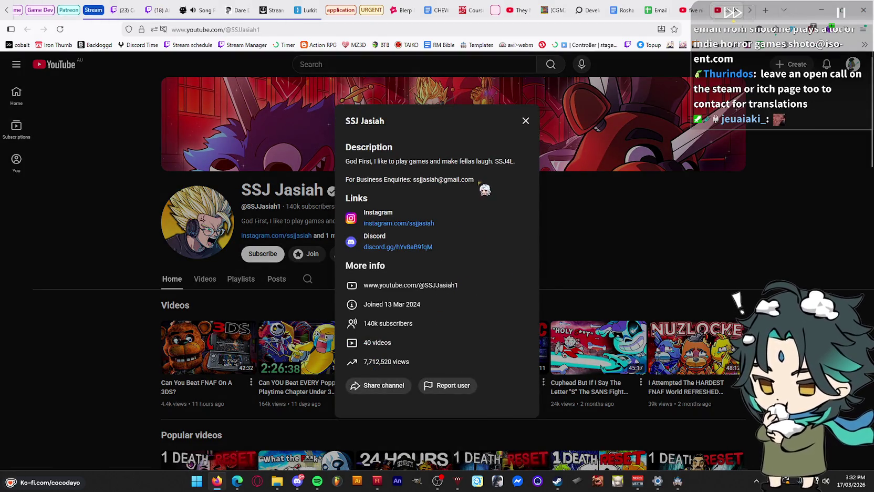
{"action": "left_click_drag", "start_coordinate": [476, 180], "coordinate": [411, 180]}
{"action": "key", "text": "ctrl+c"}
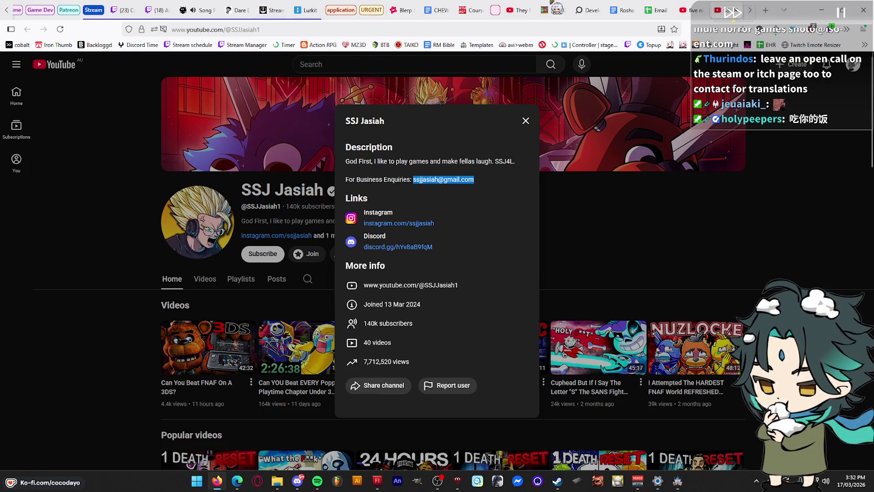
{"action": "left_click", "coordinate": [663, 6]}
{"action": "left_click", "coordinate": [145, 257]}
{"action": "key", "text": "ctrl+v"}
Step: Copy the channel name SSJ Jasiah into cell A14
{"action": "left_click", "coordinate": [749, 9]}
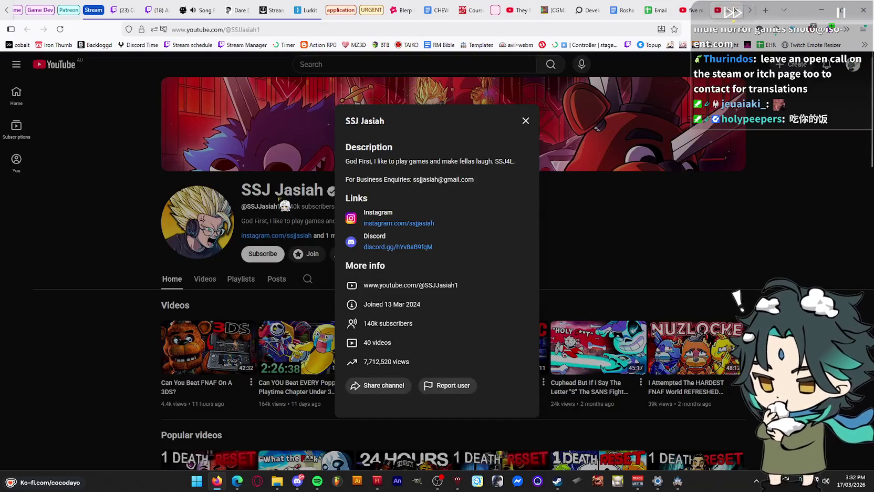
{"action": "left_click", "coordinate": [328, 129]}
{"action": "left_click_drag", "start_coordinate": [242, 189], "coordinate": [322, 198]}
{"action": "key", "text": "ctrl+c"}
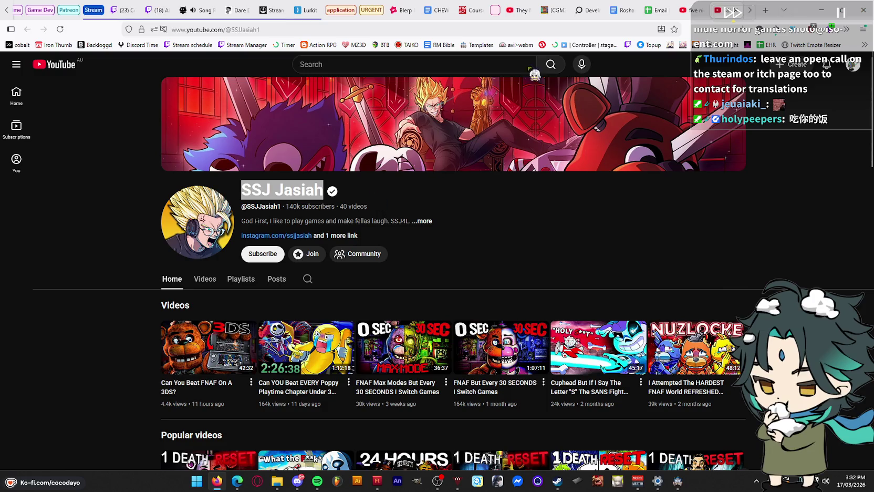
{"action": "left_click", "coordinate": [657, 10]}
{"action": "left_click", "coordinate": [46, 257]}
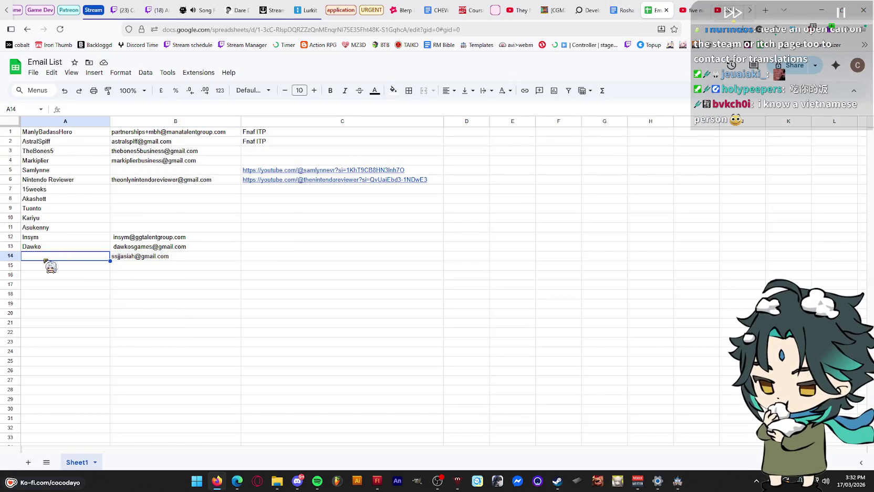
{"action": "key", "text": "ctrl+v"}
{"action": "key", "text": "ctrl+z"}
{"action": "left_click", "coordinate": [195, 30]}
{"action": "key", "text": "ctrl+v"}
{"action": "left_click", "coordinate": [58, 258]}
{"action": "key", "text": "ctrl+v"}
{"action": "key", "text": "Return"}
{"action": "left_click", "coordinate": [692, 10]}
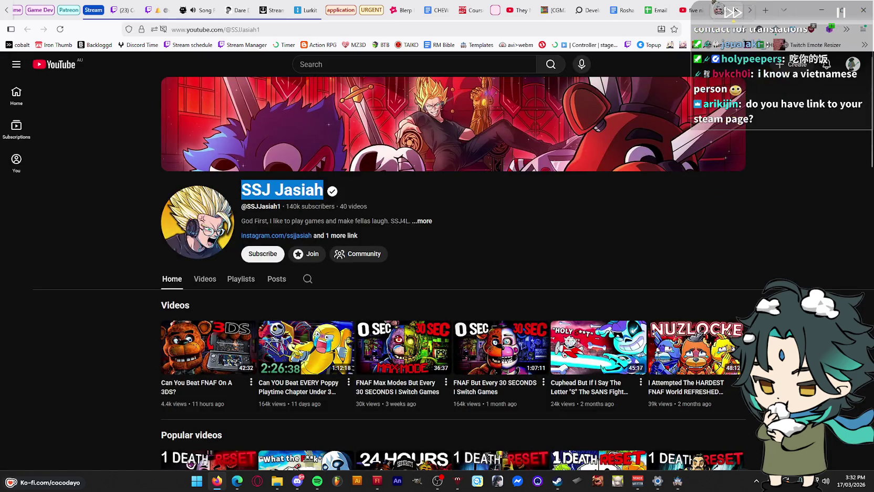
Step: Check the Mimic video creator's channel details, which list no business email
{"action": "key", "text": "alt+Left"}
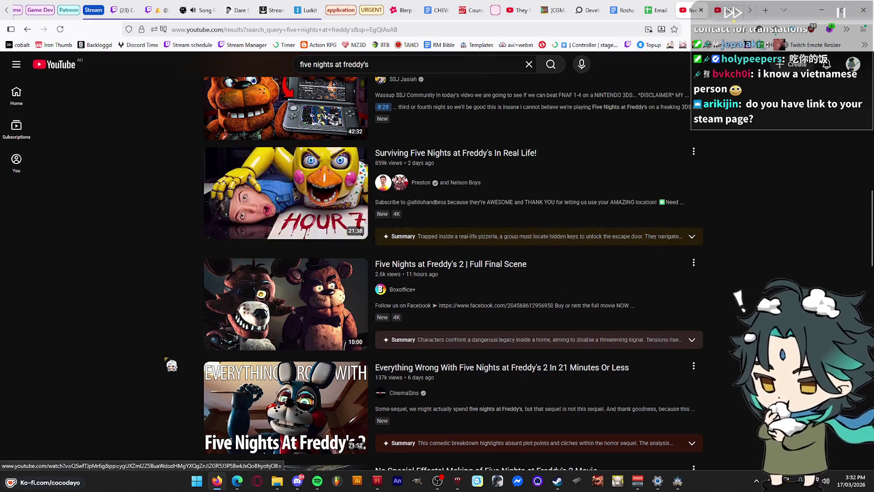
{"action": "scroll", "coordinate": [173, 361], "scroll_direction": "down", "scroll_amount": 3}
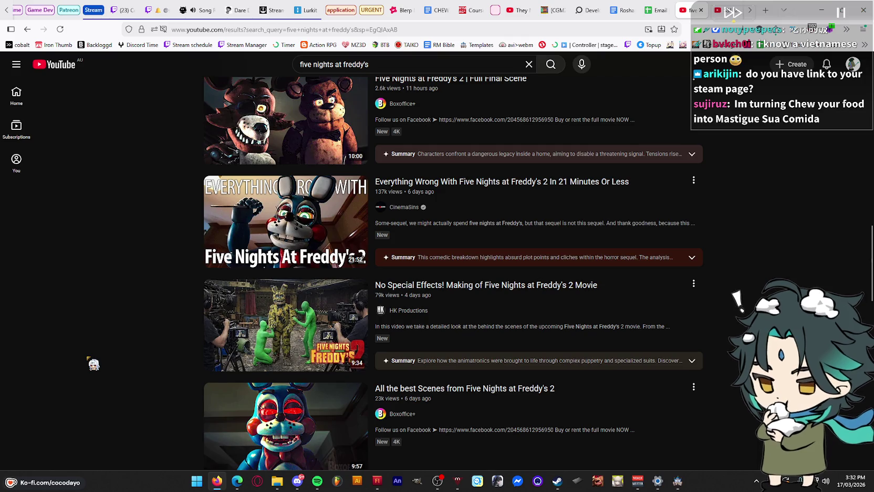
{"action": "scroll", "coordinate": [93, 364], "scroll_direction": "down", "scroll_amount": 2}
{"action": "scroll", "coordinate": [95, 364], "scroll_direction": "down", "scroll_amount": 2}
{"action": "scroll", "coordinate": [95, 364], "scroll_direction": "down", "scroll_amount": 3}
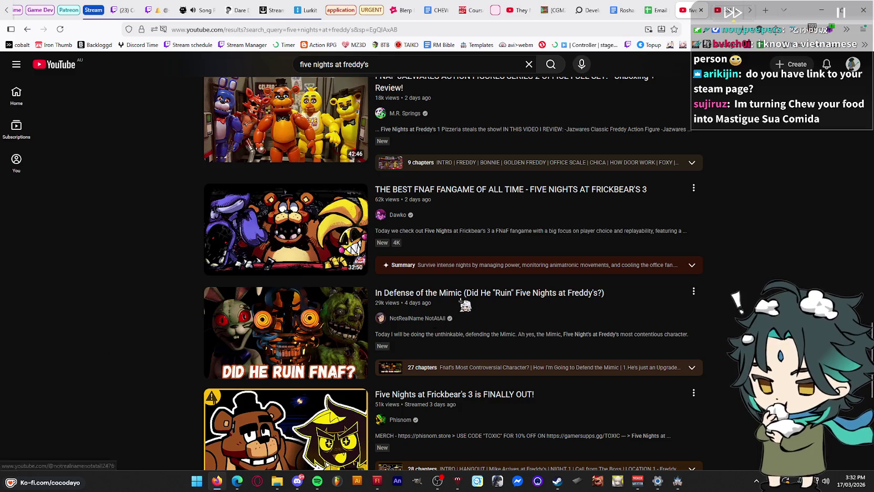
{"action": "mouse_move", "coordinate": [466, 292]}
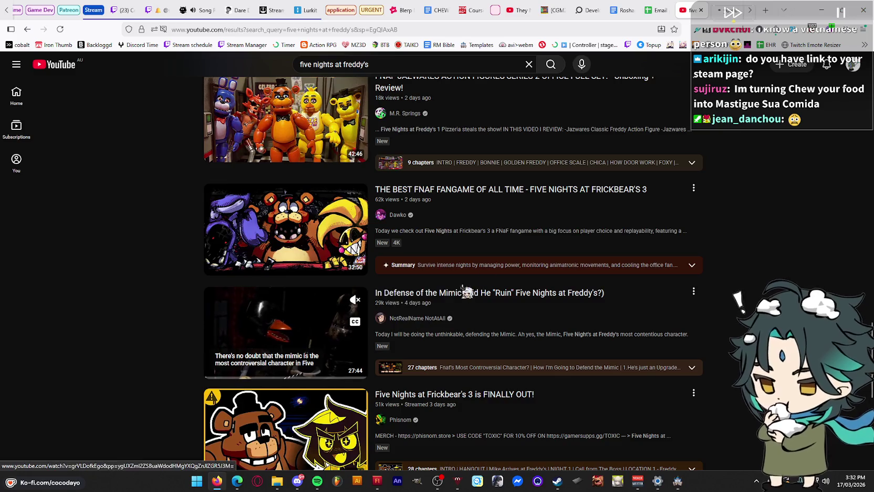
{"action": "left_click", "coordinate": [413, 318]}
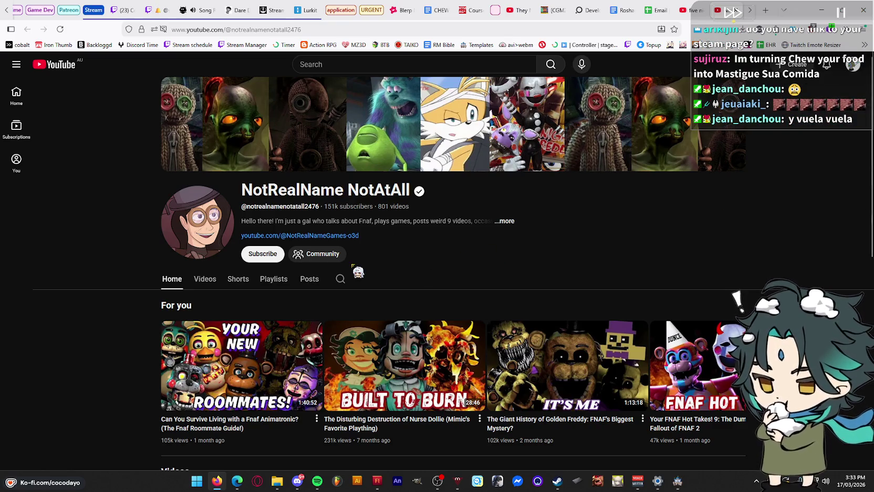
{"action": "left_click", "coordinate": [507, 221]}
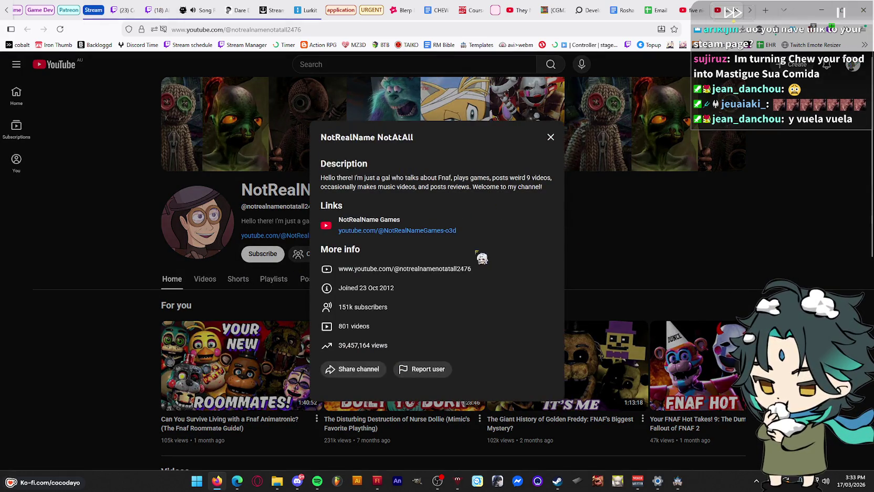
{"action": "left_click", "coordinate": [693, 10]}
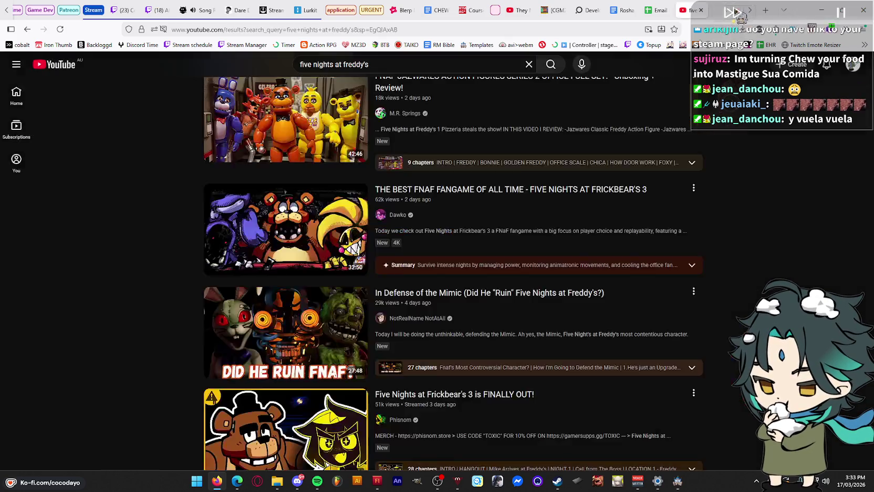
Step: Scroll further down the FNAF results and open The First Night video's creator channel
{"action": "scroll", "coordinate": [160, 263], "scroll_direction": "down", "scroll_amount": 3}
{"action": "scroll", "coordinate": [160, 264], "scroll_direction": "down", "scroll_amount": 2}
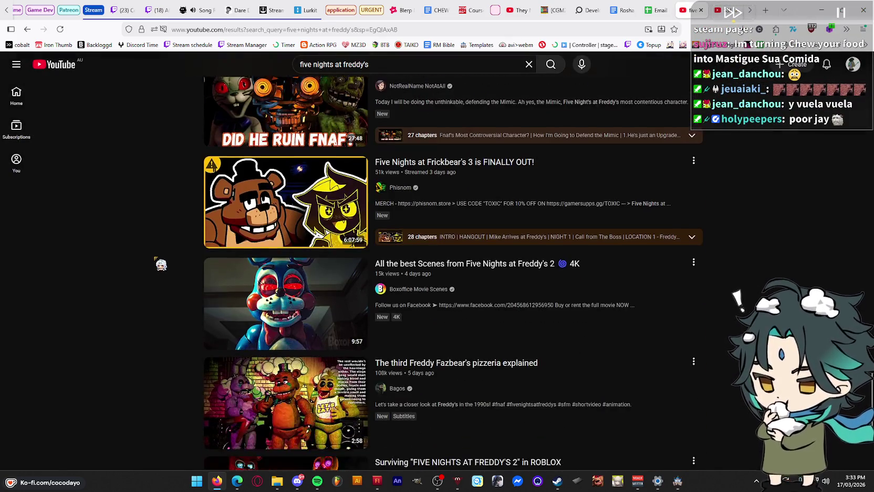
{"action": "scroll", "coordinate": [160, 261], "scroll_direction": "down", "scroll_amount": 2}
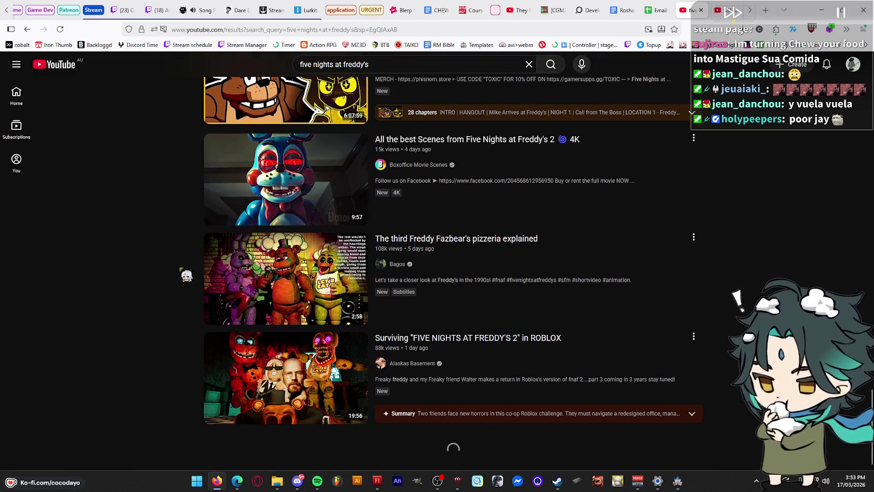
{"action": "scroll", "coordinate": [158, 332], "scroll_direction": "down", "scroll_amount": 3}
{"action": "scroll", "coordinate": [158, 332], "scroll_direction": "down", "scroll_amount": 1}
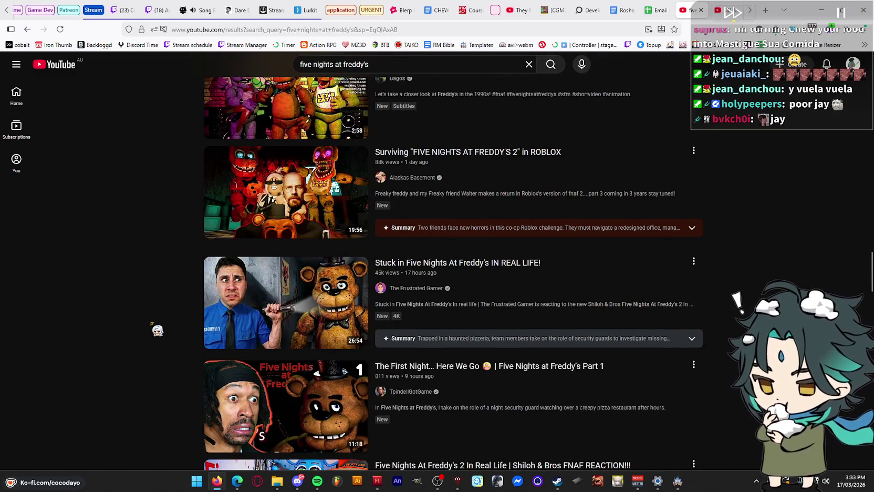
{"action": "scroll", "coordinate": [157, 331], "scroll_direction": "down", "scroll_amount": 2}
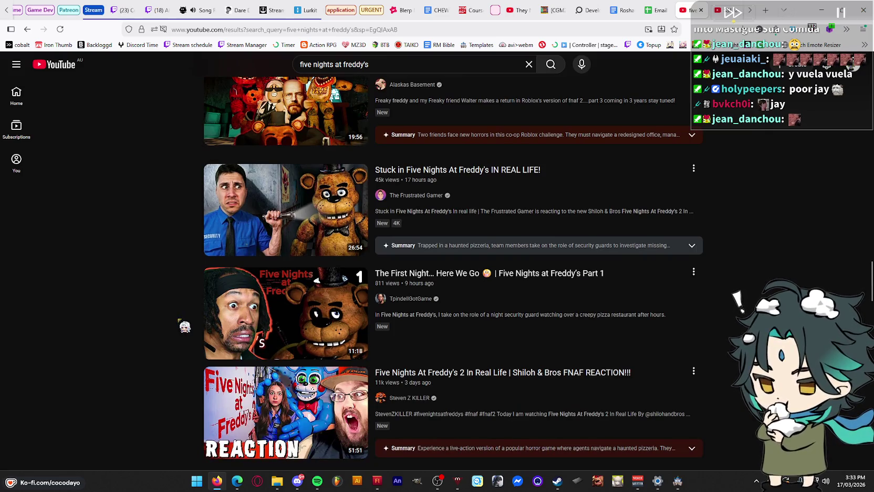
{"action": "left_click", "coordinate": [397, 302]}
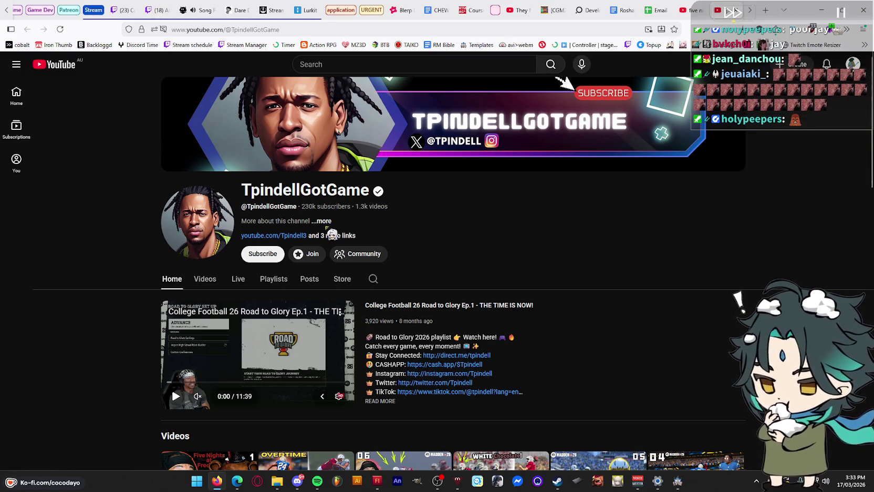
Step: Reveal TpindellGotGame's business email by passing the reCAPTCHA, then select the email
{"action": "left_click", "coordinate": [323, 222]}
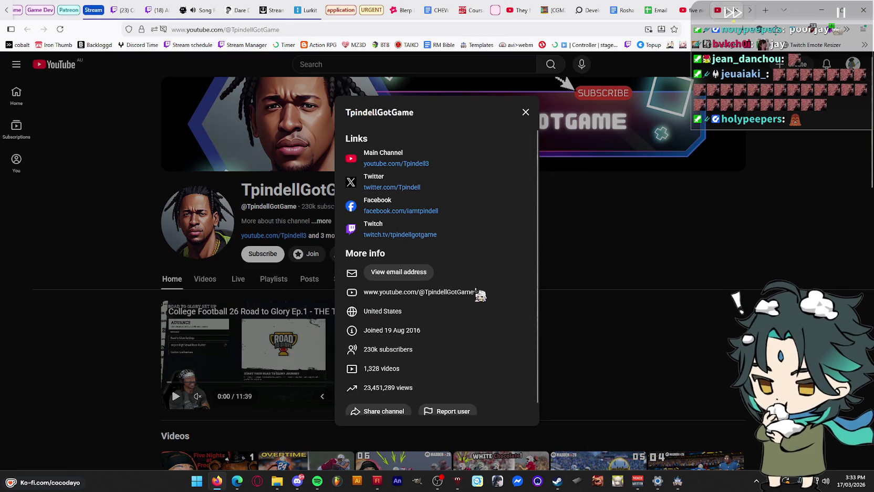
{"action": "scroll", "coordinate": [509, 253], "scroll_direction": "down", "scroll_amount": 1}
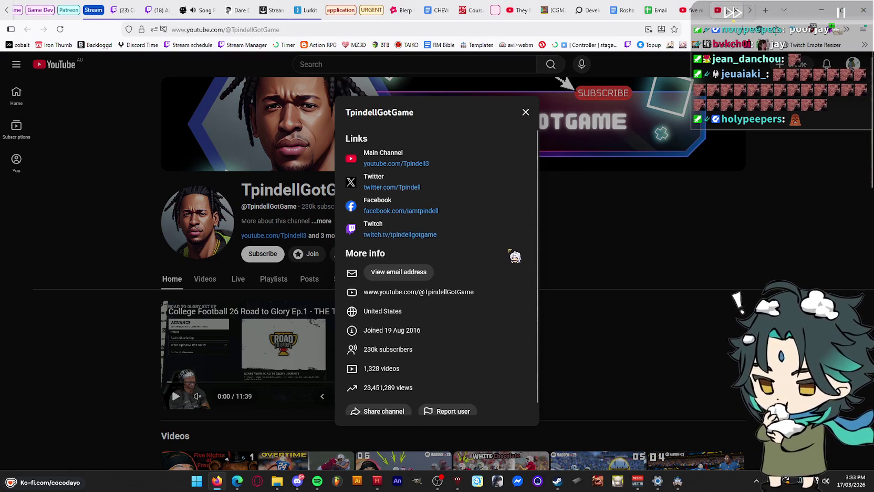
{"action": "left_click", "coordinate": [415, 269]}
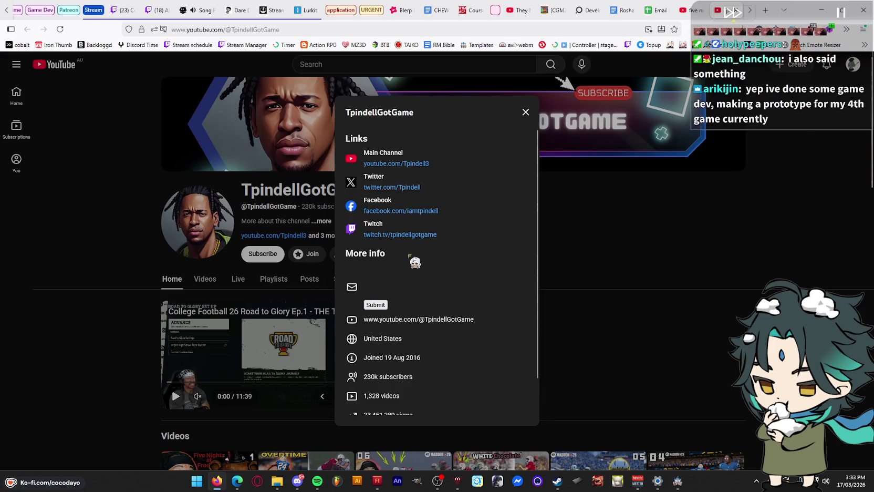
{"action": "left_click", "coordinate": [376, 282]}
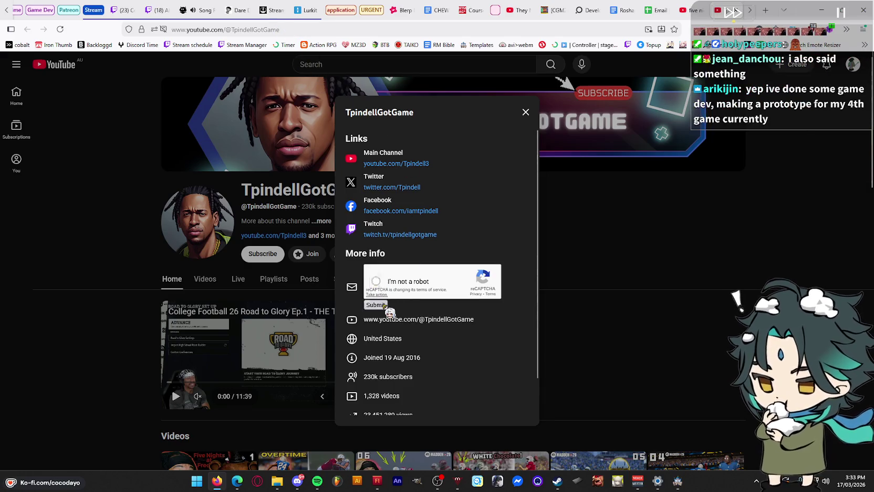
{"action": "left_click", "coordinate": [376, 305]}
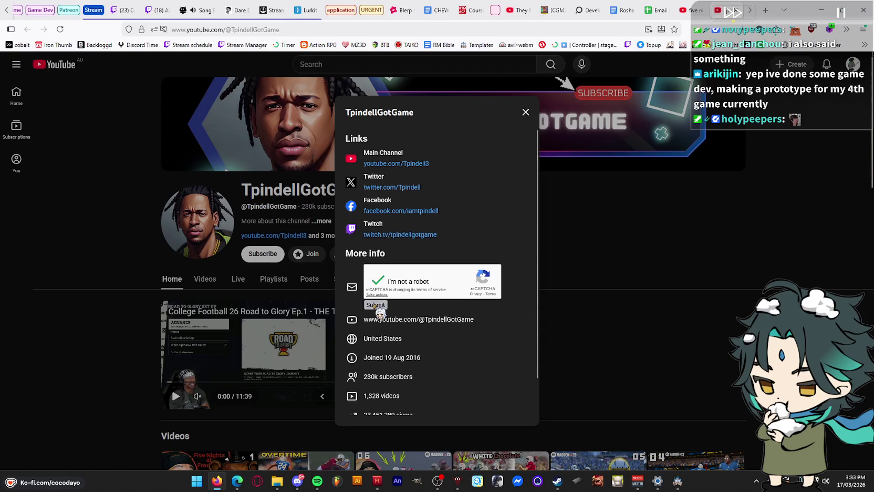
{"action": "left_click_drag", "start_coordinate": [425, 273], "coordinate": [364, 273]}
{"action": "key", "text": "ctrl+c"}
Step: Paste TpindellGotGame's business email into B15 without the leading space
{"action": "left_click", "coordinate": [659, 10]}
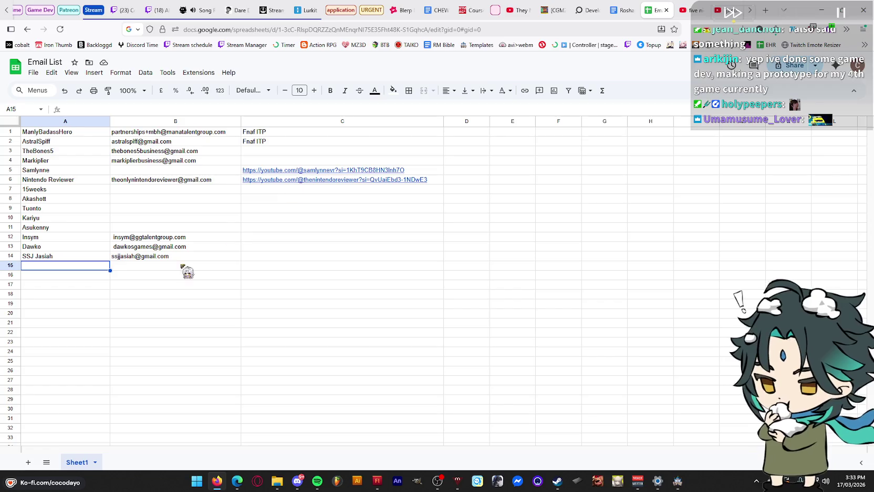
{"action": "left_click", "coordinate": [139, 266]}
{"action": "key", "text": "ctrl+v"}
{"action": "key", "text": "ctrl+z"}
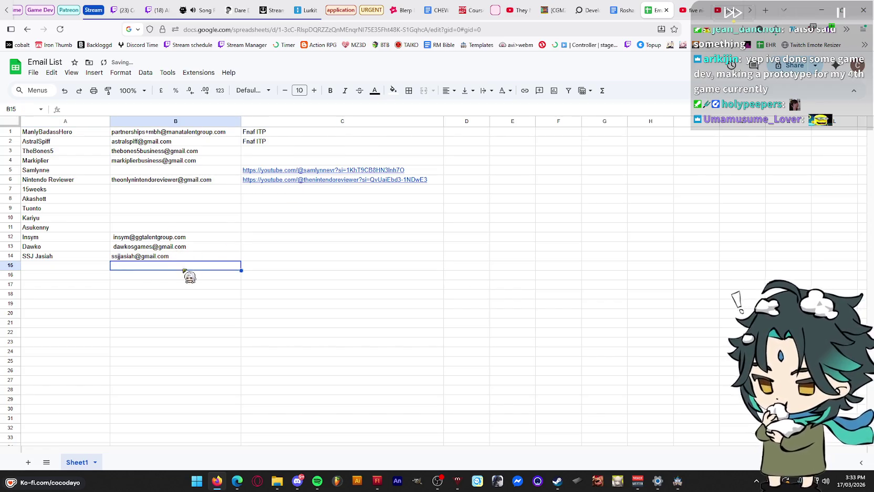
{"action": "key", "text": "ctrl+y"}
{"action": "key", "text": "ctrl+z"}
{"action": "double_click", "coordinate": [142, 267]}
{"action": "key", "text": "ctrl+v"}
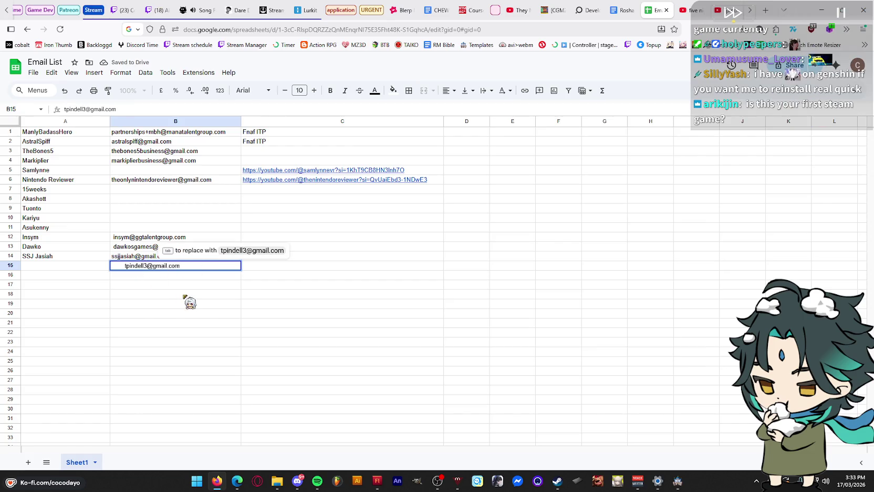
{"action": "key", "text": "BackSpace"}
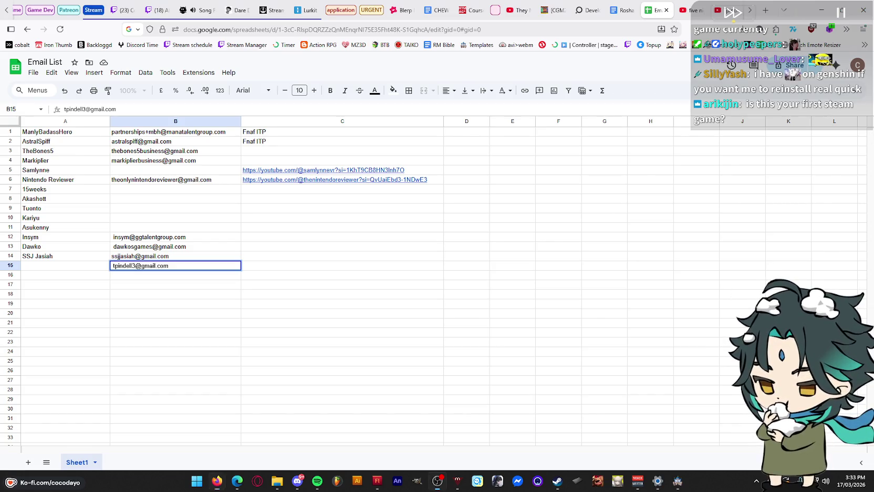
{"action": "left_click", "coordinate": [787, 274]}
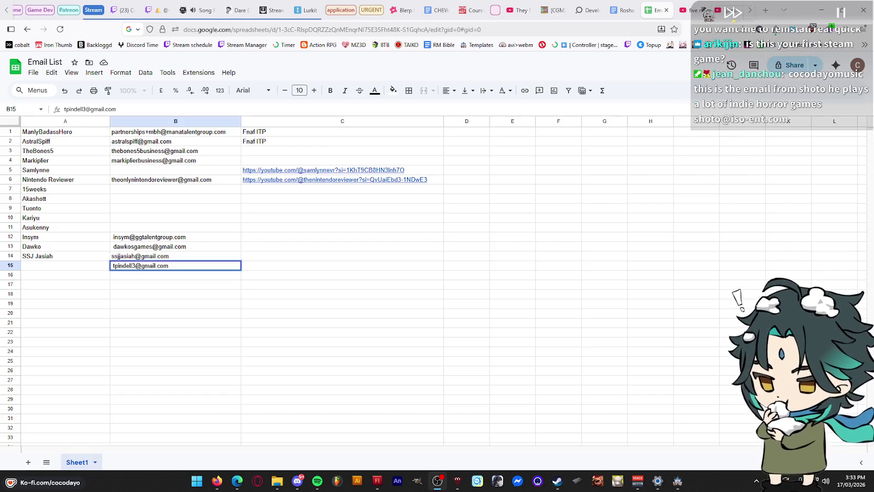
Step: Copy the channel name TpindellGotGame into cell A15
{"action": "left_click", "coordinate": [720, 10]}
{"action": "left_click", "coordinate": [522, 112]}
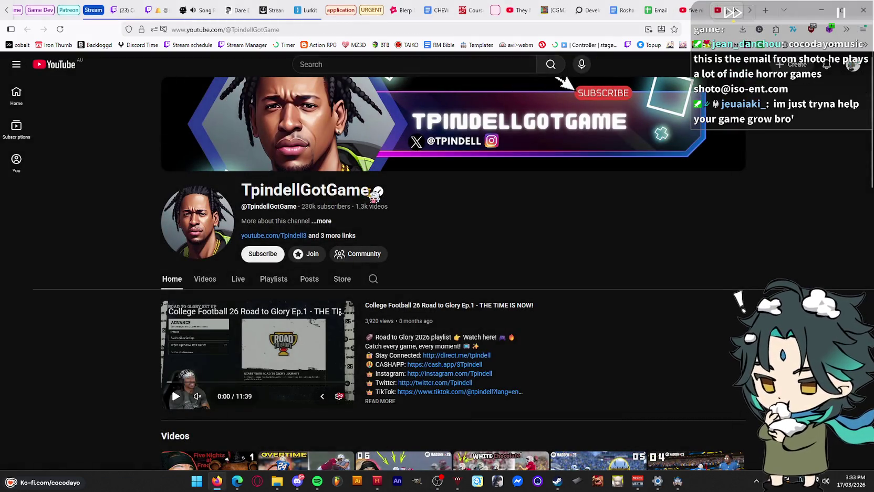
{"action": "left_click_drag", "start_coordinate": [371, 191], "coordinate": [242, 194]}
{"action": "key", "text": "ctrl+c"}
{"action": "left_click", "coordinate": [656, 6]}
{"action": "left_click", "coordinate": [100, 267]}
{"action": "left_click", "coordinate": [260, 30]}
{"action": "key", "text": "ctrl+v"}
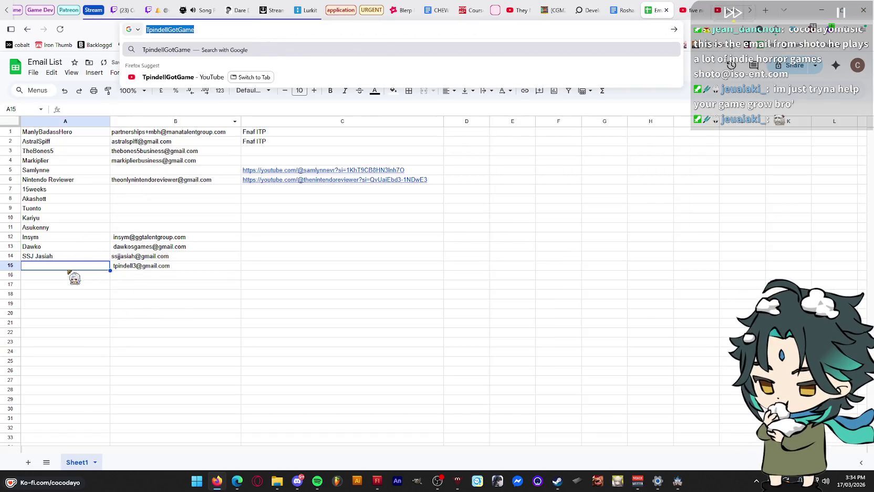
{"action": "left_click", "coordinate": [70, 268]}
{"action": "key", "text": "ctrl+v"}
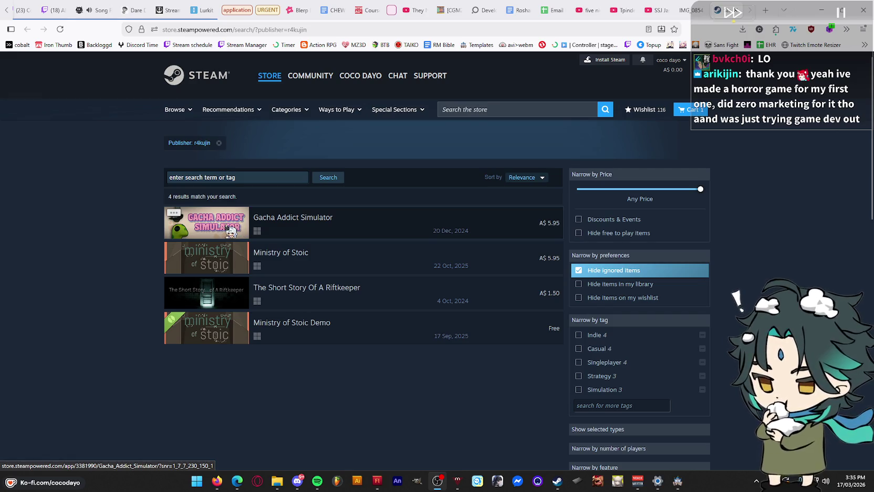
Step: Open the Gacha Addict Simulator store page and skip its trailer ahead to 0:38
{"action": "left_click", "coordinate": [231, 230]}
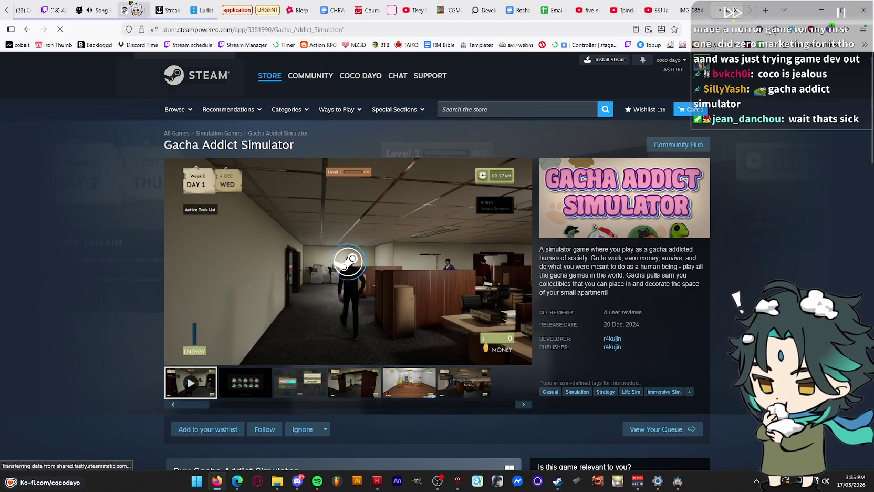
{"action": "left_click", "coordinate": [89, 9]}
{"action": "left_click", "coordinate": [717, 10]}
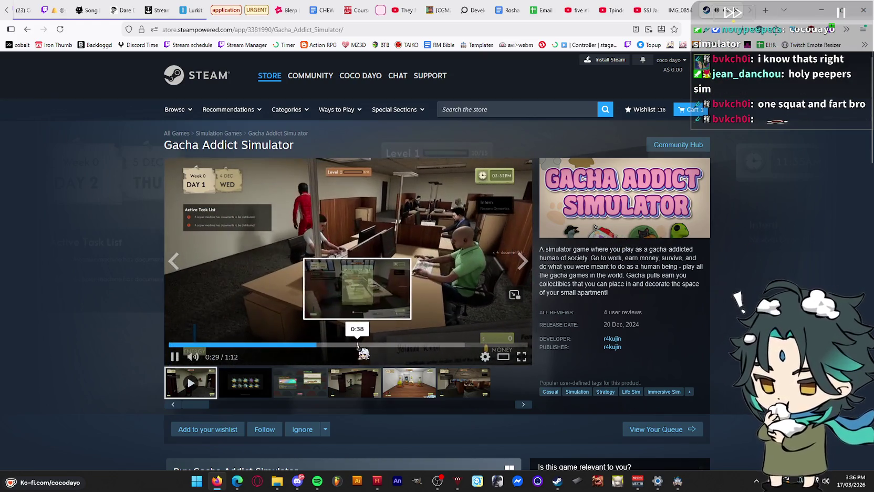
{"action": "left_click", "coordinate": [357, 345]}
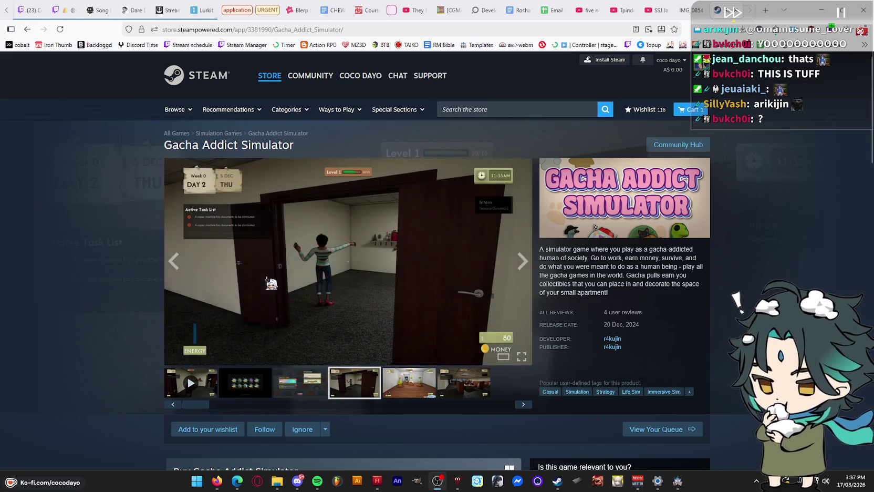
Step: Scroll through the page, then open Ministry of Stoic from the developer's game listing
{"action": "scroll", "coordinate": [570, 276], "scroll_direction": "down", "scroll_amount": 5}
{"action": "scroll", "coordinate": [473, 275], "scroll_direction": "down", "scroll_amount": 4}
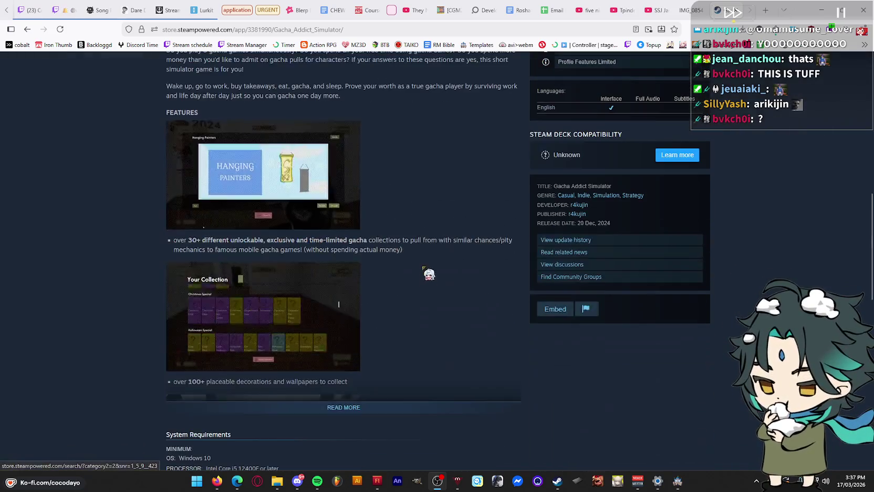
{"action": "scroll", "coordinate": [378, 312], "scroll_direction": "down", "scroll_amount": 4}
{"action": "scroll", "coordinate": [383, 299], "scroll_direction": "down", "scroll_amount": 3}
{"action": "scroll", "coordinate": [382, 298], "scroll_direction": "down", "scroll_amount": 1}
{"action": "scroll", "coordinate": [424, 278], "scroll_direction": "down", "scroll_amount": 6}
{"action": "scroll", "coordinate": [526, 263], "scroll_direction": "up", "scroll_amount": 5}
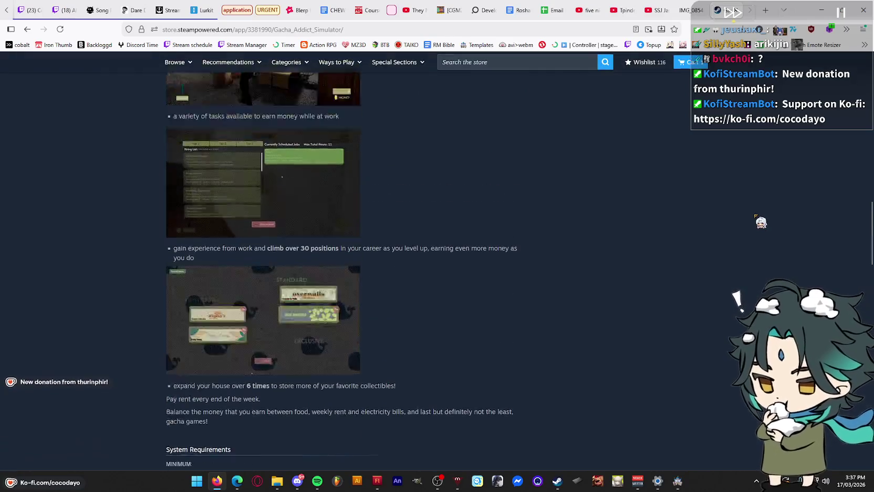
{"action": "scroll", "coordinate": [630, 253], "scroll_direction": "up", "scroll_amount": 5}
{"action": "scroll", "coordinate": [680, 245], "scroll_direction": "up", "scroll_amount": 5}
{"action": "scroll", "coordinate": [631, 237], "scroll_direction": "up", "scroll_amount": 4}
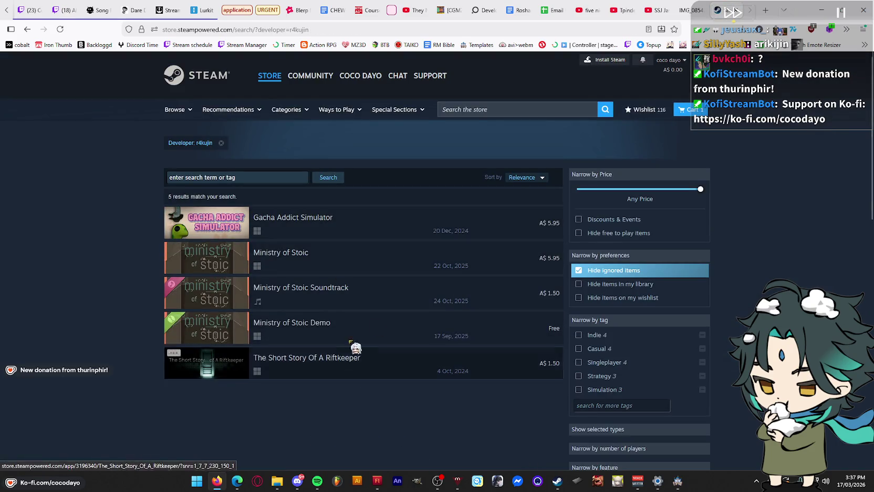
{"action": "left_click", "coordinate": [393, 257]}
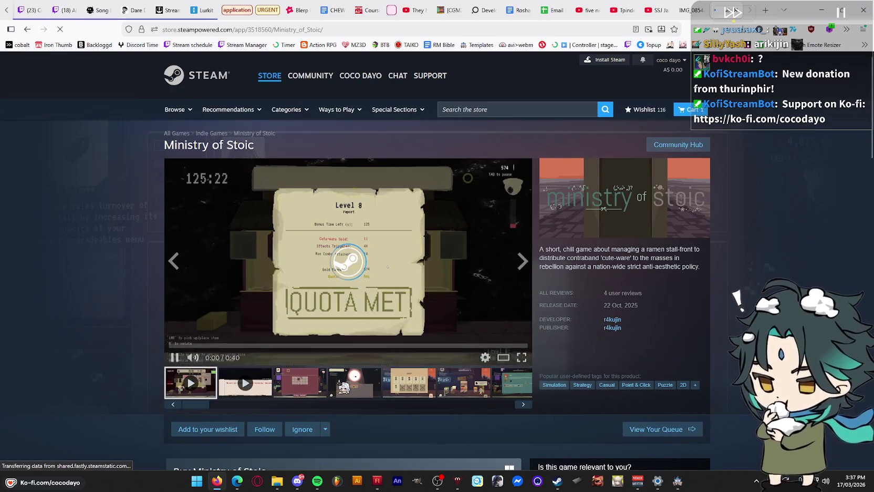
Step: Browse Ministry of Stoic's screenshots and cycle back to the first trailer
{"action": "left_click", "coordinate": [316, 387]}
{"action": "left_click", "coordinate": [365, 387]}
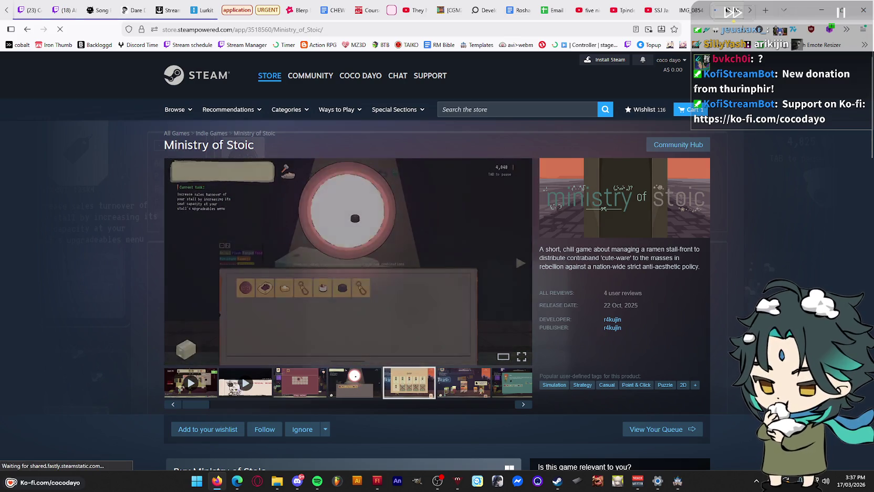
{"action": "left_click", "coordinate": [409, 382]}
{"action": "left_click", "coordinate": [190, 383]}
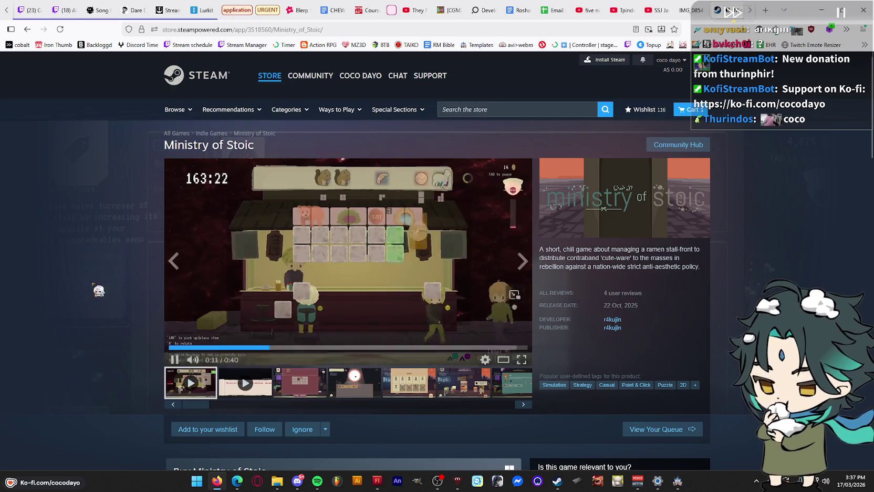
{"action": "scroll", "coordinate": [102, 294], "scroll_direction": "down", "scroll_amount": 3}
{"action": "scroll", "coordinate": [591, 139], "scroll_direction": "up", "scroll_amount": 2}
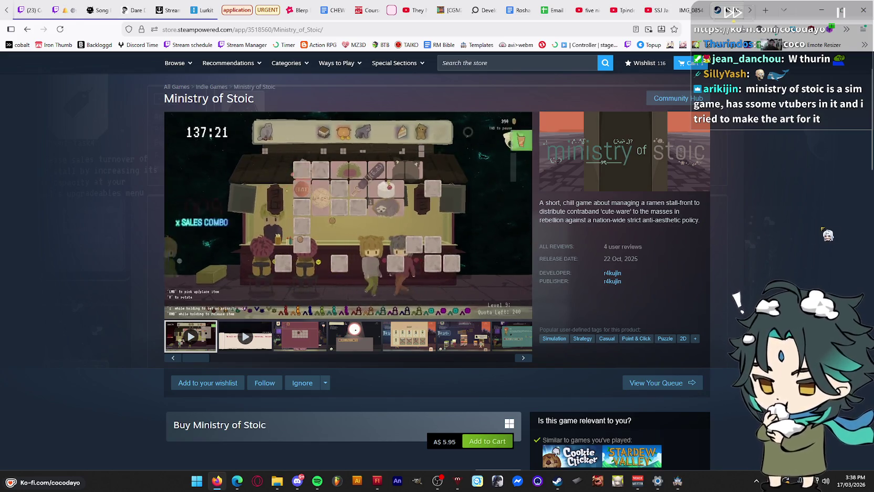
{"action": "scroll", "coordinate": [665, 234], "scroll_direction": "down", "scroll_amount": 3}
{"action": "scroll", "coordinate": [297, 368], "scroll_direction": "up", "scroll_amount": 4}
Step: Play the second trailer and step through the screenshots, enlarging the seventh
{"action": "left_click", "coordinate": [246, 383]}
{"action": "left_click", "coordinate": [303, 384]}
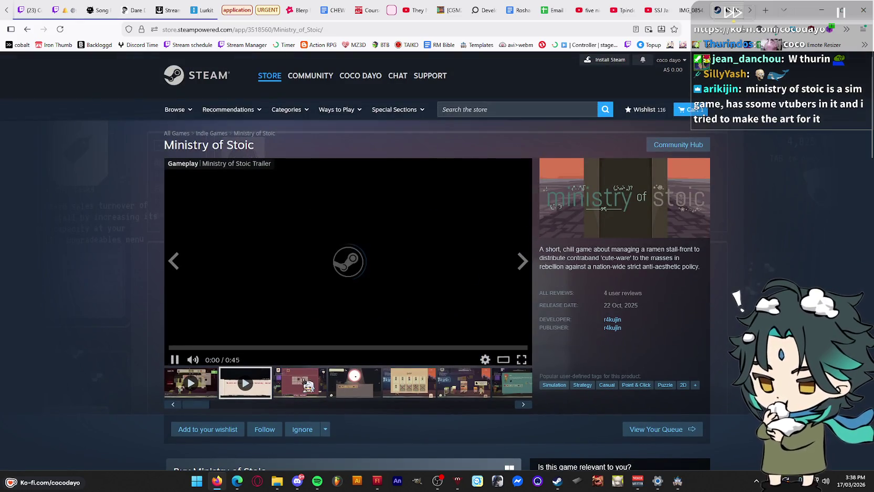
{"action": "left_click", "coordinate": [356, 383]}
{"action": "left_click", "coordinate": [427, 389]}
{"action": "left_click", "coordinate": [522, 404]}
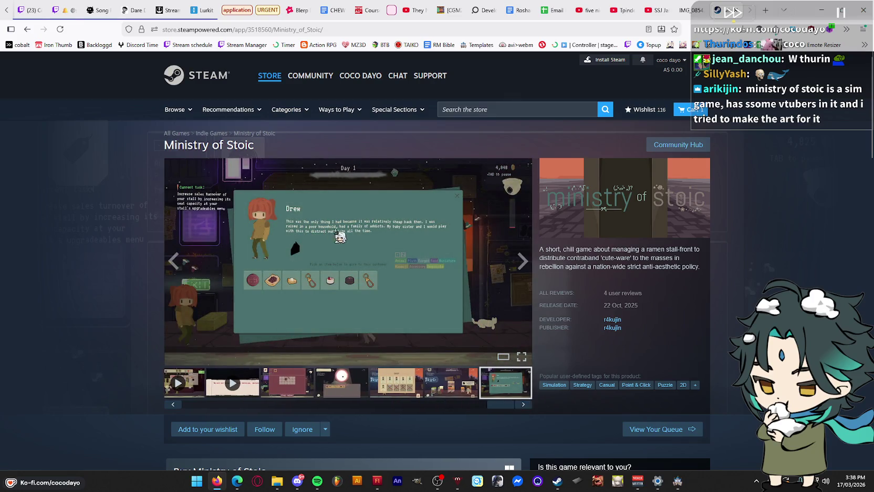
{"action": "left_click", "coordinate": [335, 234]}
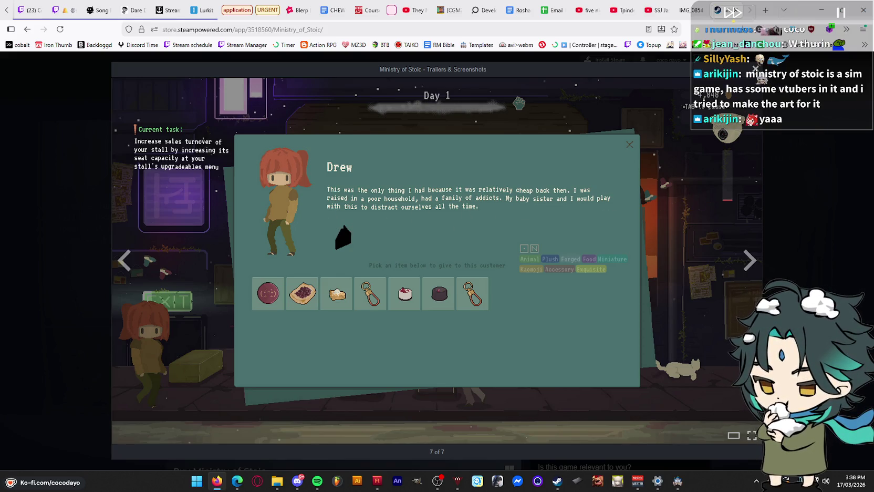
{"action": "left_click", "coordinate": [759, 73]}
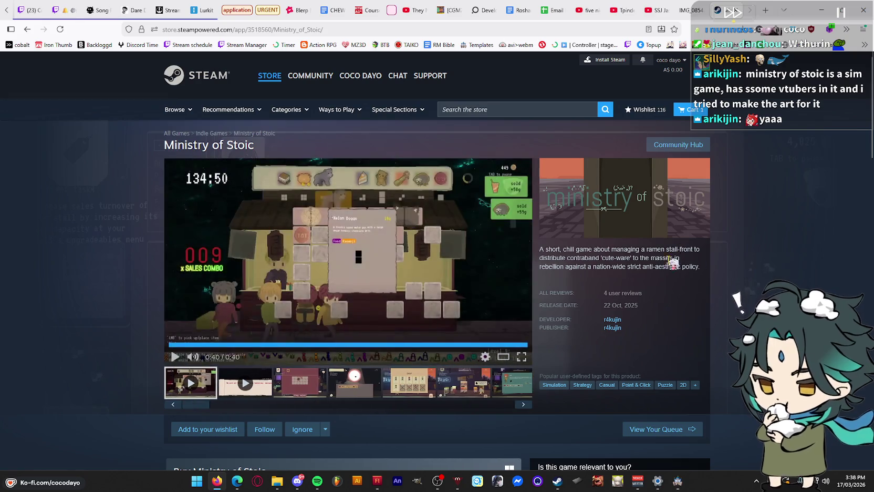
Step: Replay the trailer and add Ministry of Stoic to the wishlist
{"action": "left_click", "coordinate": [359, 258]}
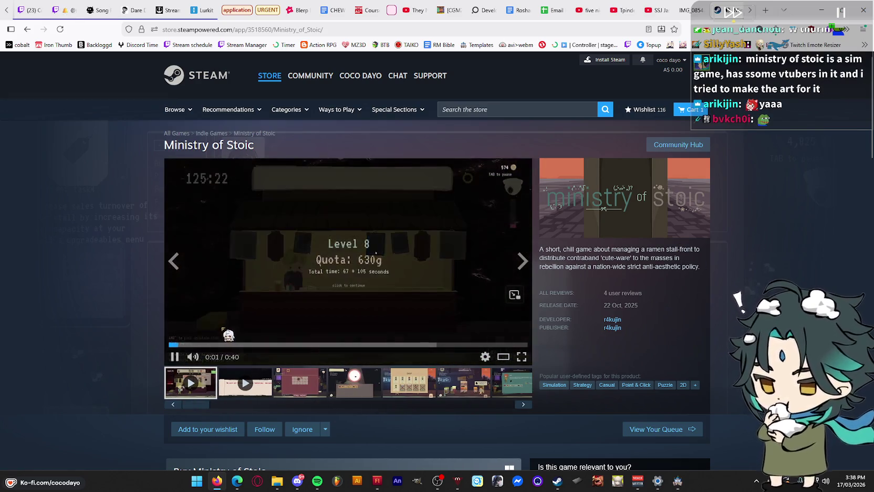
{"action": "left_click", "coordinate": [207, 429]}
{"action": "scroll", "coordinate": [208, 429], "scroll_direction": "down", "scroll_amount": 2}
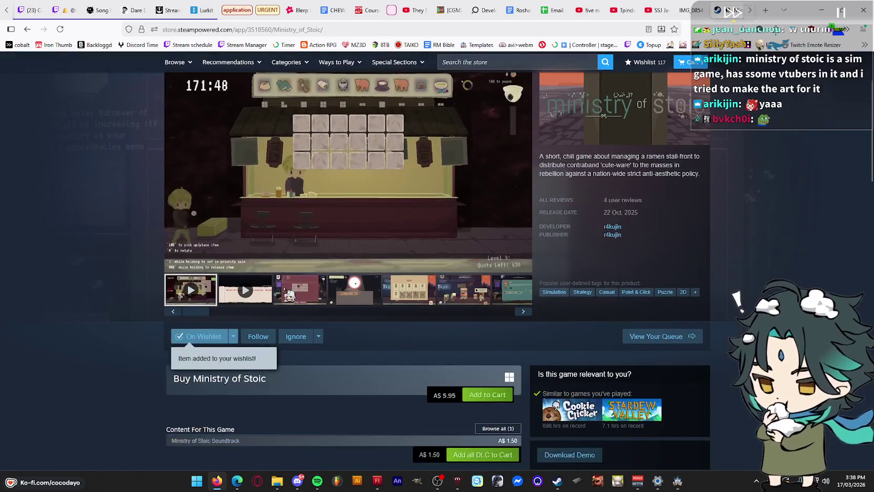
Step: Expand Ministry of Stoic's full description with READ MORE
{"action": "scroll", "coordinate": [43, 279], "scroll_direction": "up", "scroll_amount": 1}
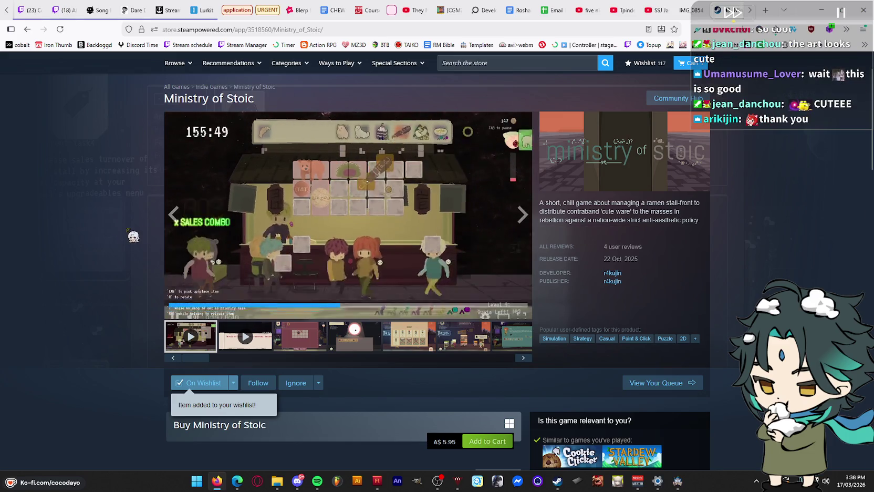
{"action": "scroll", "coordinate": [258, 253], "scroll_direction": "down", "scroll_amount": 5}
{"action": "scroll", "coordinate": [268, 228], "scroll_direction": "down", "scroll_amount": 10}
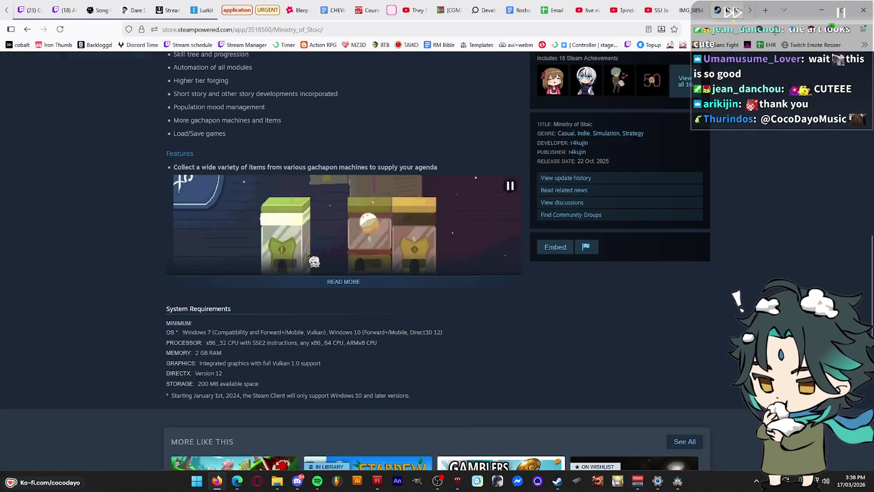
{"action": "left_click", "coordinate": [343, 282]}
{"action": "scroll", "coordinate": [522, 248], "scroll_direction": "down", "scroll_amount": 2}
{"action": "scroll", "coordinate": [523, 245], "scroll_direction": "up", "scroll_amount": 1}
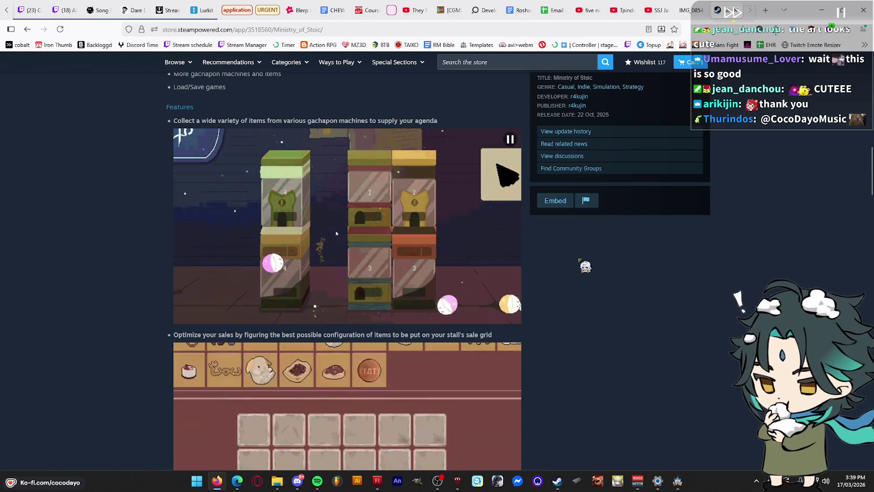
Step: Read through the description and return to the r4kujin developer's game list
{"action": "scroll", "coordinate": [587, 269], "scroll_direction": "down", "scroll_amount": 2}
{"action": "scroll", "coordinate": [586, 268], "scroll_direction": "down", "scroll_amount": 2}
{"action": "scroll", "coordinate": [585, 267], "scroll_direction": "down", "scroll_amount": 3}
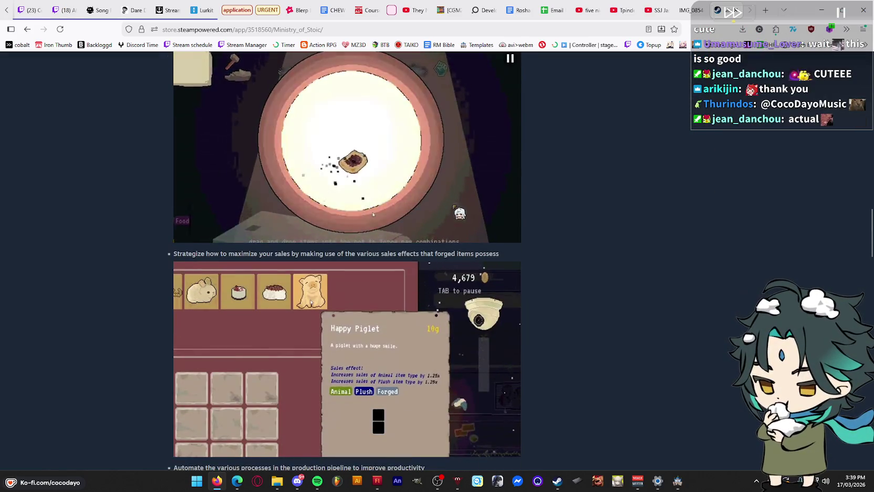
{"action": "scroll", "coordinate": [441, 209], "scroll_direction": "down", "scroll_amount": 4}
{"action": "scroll", "coordinate": [539, 230], "scroll_direction": "down", "scroll_amount": 4}
{"action": "scroll", "coordinate": [540, 230], "scroll_direction": "down", "scroll_amount": 4}
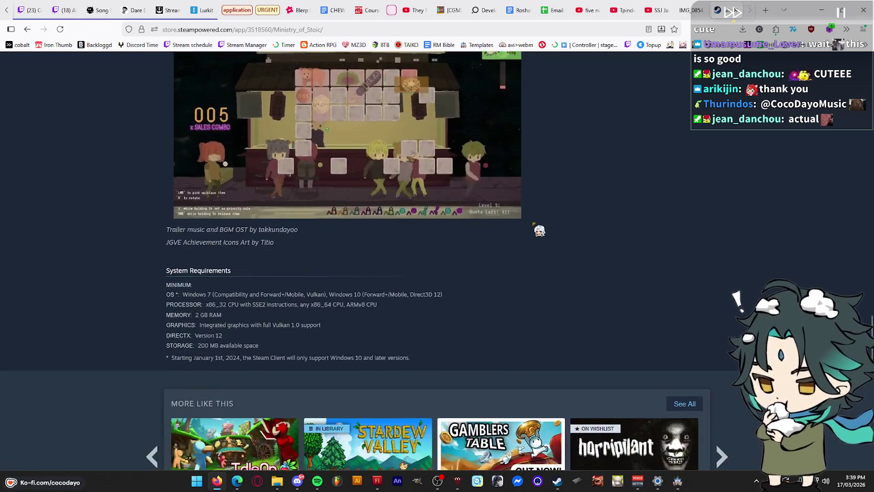
{"action": "scroll", "coordinate": [539, 230], "scroll_direction": "down", "scroll_amount": 4}
{"action": "scroll", "coordinate": [685, 178], "scroll_direction": "up", "scroll_amount": 5}
{"action": "scroll", "coordinate": [708, 172], "scroll_direction": "up", "scroll_amount": 5}
{"action": "scroll", "coordinate": [531, 176], "scroll_direction": "up", "scroll_amount": 4}
{"action": "scroll", "coordinate": [531, 176], "scroll_direction": "up", "scroll_amount": 5}
{"action": "scroll", "coordinate": [531, 176], "scroll_direction": "up", "scroll_amount": 5}
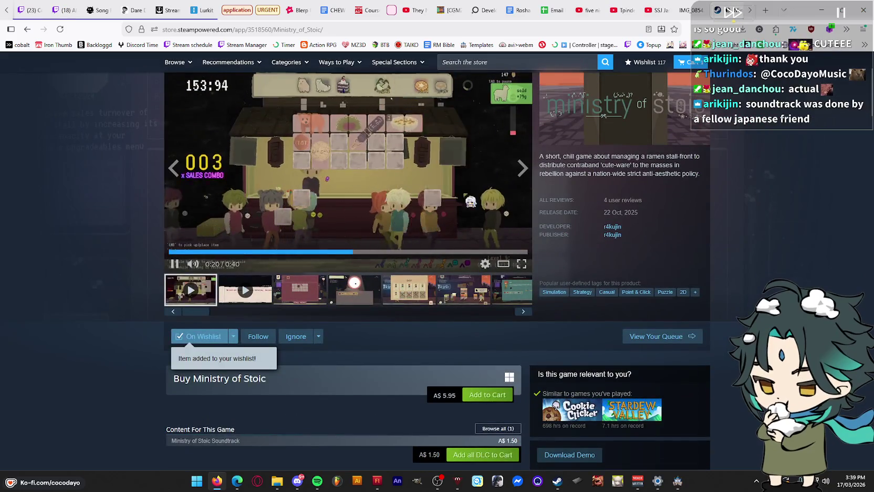
{"action": "left_click", "coordinate": [612, 227]}
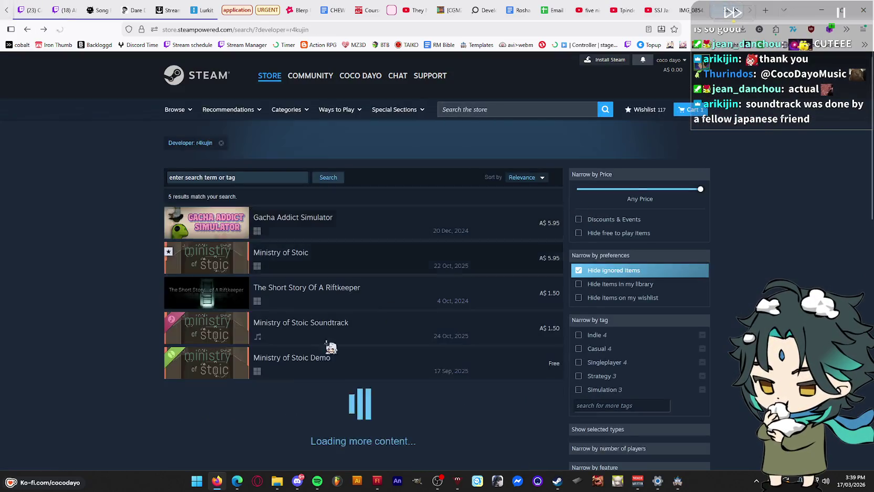
Step: View The Short Story Of A Riftkeeper's page, pause its trailer, and return to the Email List
{"action": "left_click", "coordinate": [264, 292]}
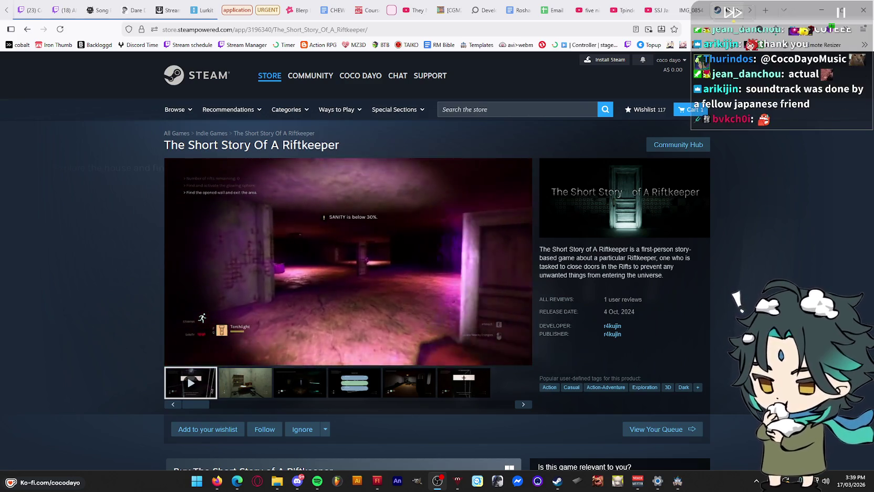
{"action": "left_click", "coordinate": [391, 283]}
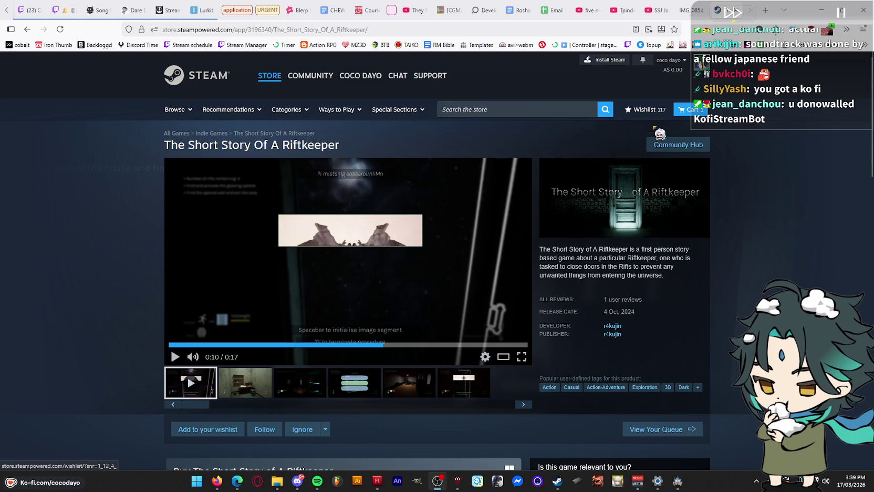
{"action": "left_click", "coordinate": [553, 10]}
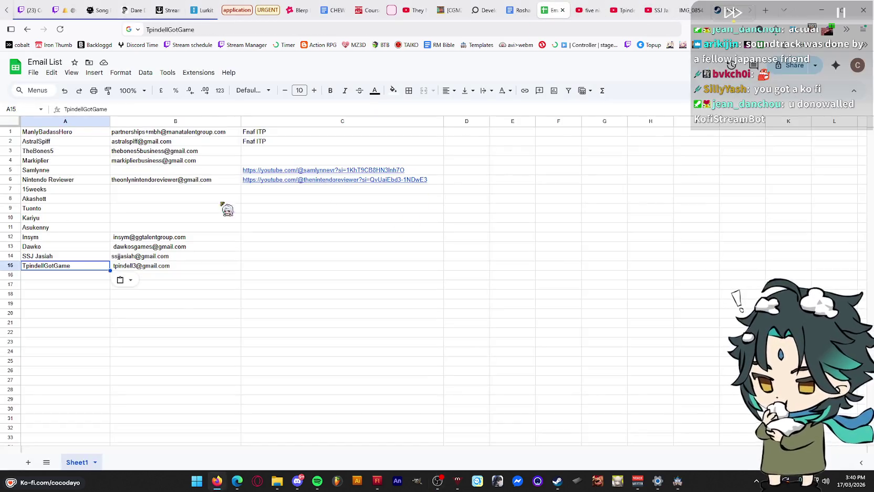
Step: Fill row 16 with the copied business email in B16 and 'Shoto' in A16
{"action": "left_click", "coordinate": [67, 276]}
{"action": "left_click", "coordinate": [133, 276]}
{"action": "type", "text": "shoto@"}
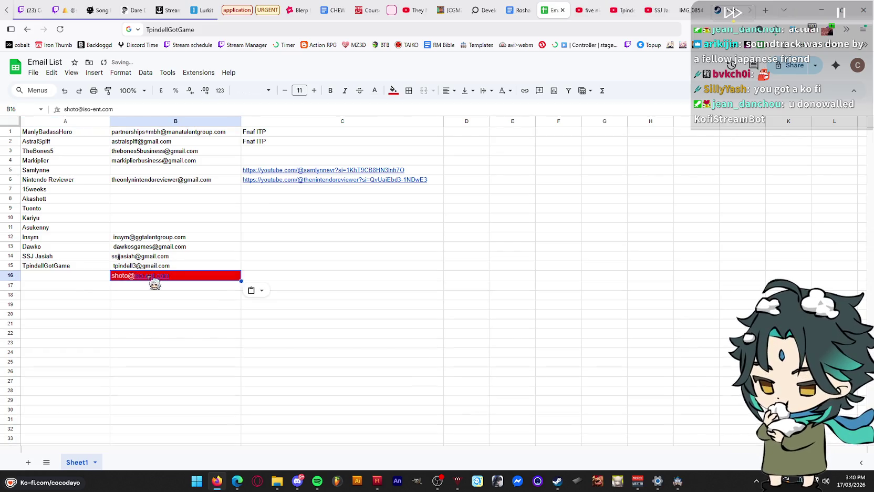
{"action": "key", "text": "Escape"}
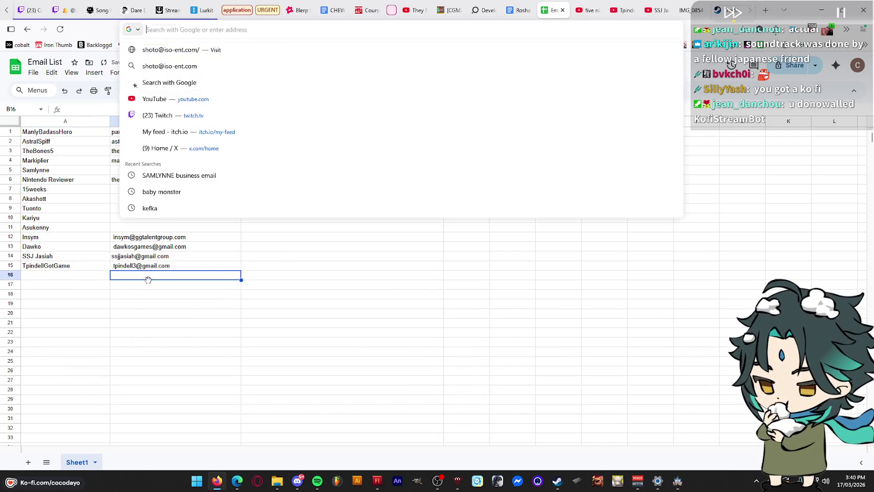
{"action": "key", "text": "ctrl+v"}
{"action": "left_click", "coordinate": [92, 279]}
{"action": "type", "text": "SA"}
{"action": "key", "text": "BackSpace"}
{"action": "key", "text": "BackSpace"}
{"action": "type", "text": "hoto"}
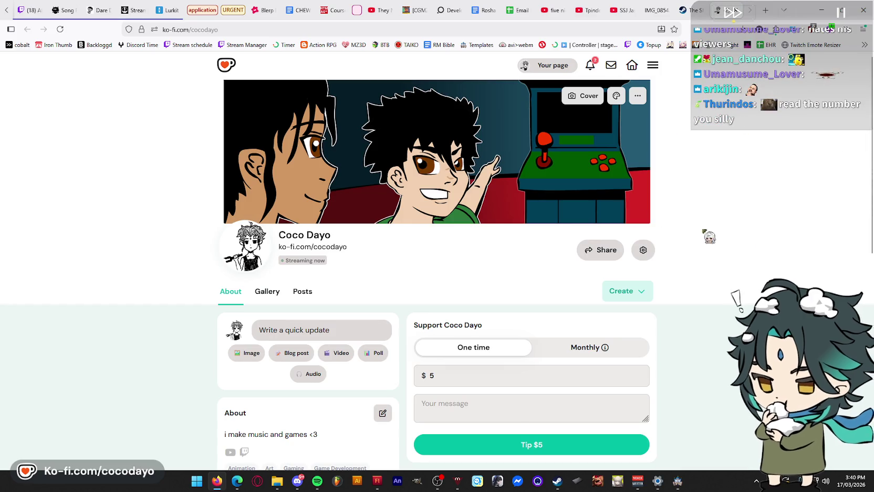
Step: Scroll the Ko-fi page down to the Feed showing 36 supports and the latest message, 'buh'
{"action": "scroll", "coordinate": [828, 223], "scroll_direction": "down", "scroll_amount": 2}
{"action": "scroll", "coordinate": [828, 222], "scroll_direction": "down", "scroll_amount": 1}
{"action": "scroll", "coordinate": [828, 223], "scroll_direction": "down", "scroll_amount": 2}
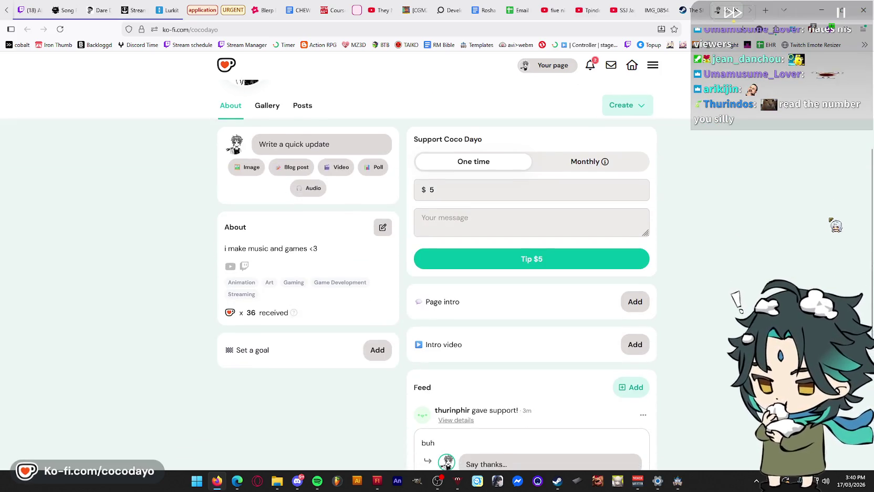
{"action": "scroll", "coordinate": [830, 220], "scroll_direction": "down", "scroll_amount": 1}
{"action": "scroll", "coordinate": [835, 225], "scroll_direction": "down", "scroll_amount": 1}
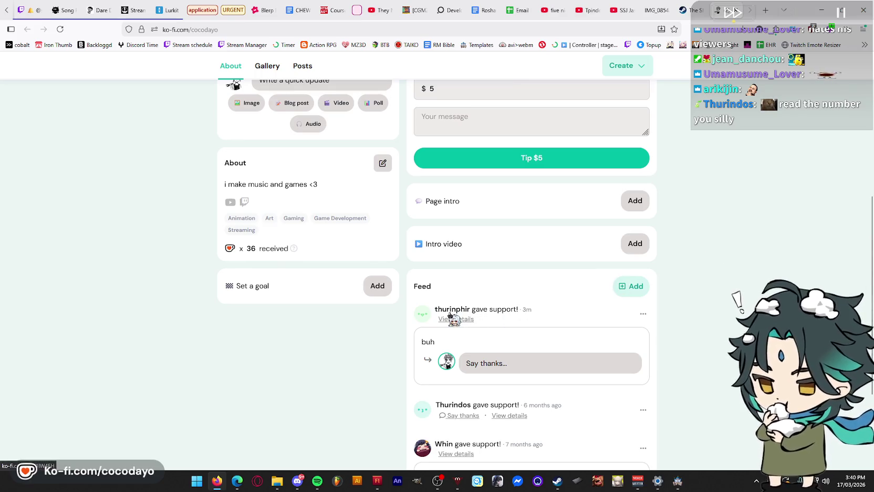
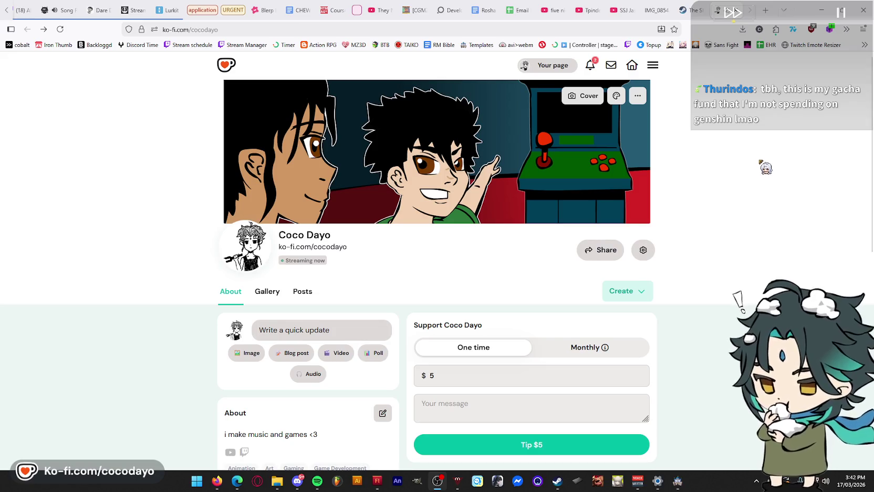
Step: Scroll the Ko-fi feed and select the newest supporter's name
{"action": "scroll", "coordinate": [706, 260], "scroll_direction": "down", "scroll_amount": 5}
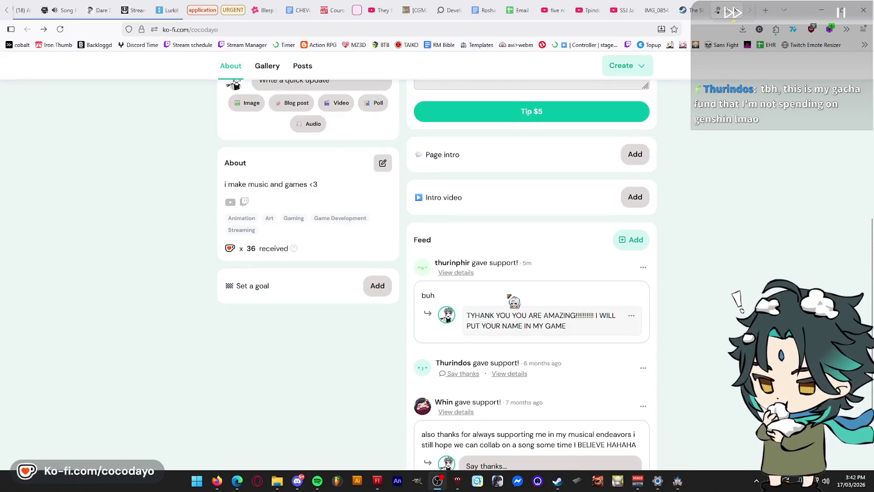
{"action": "scroll", "coordinate": [514, 301], "scroll_direction": "down", "scroll_amount": 1}
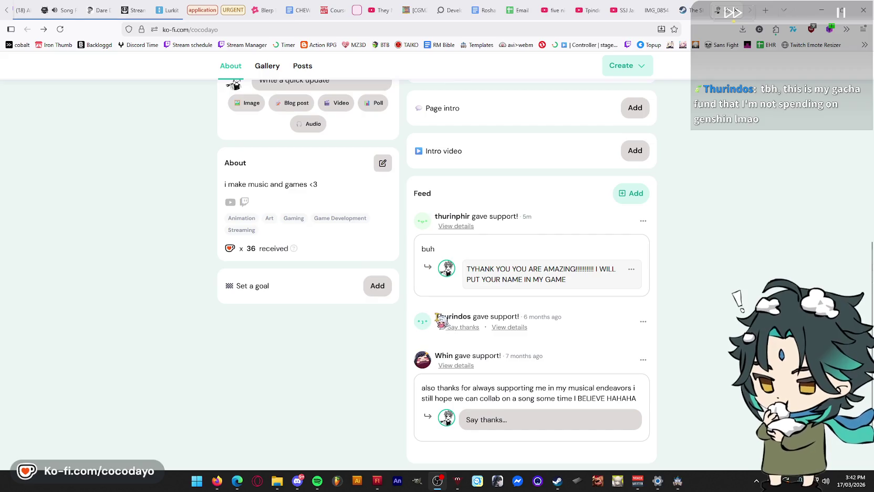
{"action": "left_click_drag", "start_coordinate": [436, 318], "coordinate": [472, 318]}
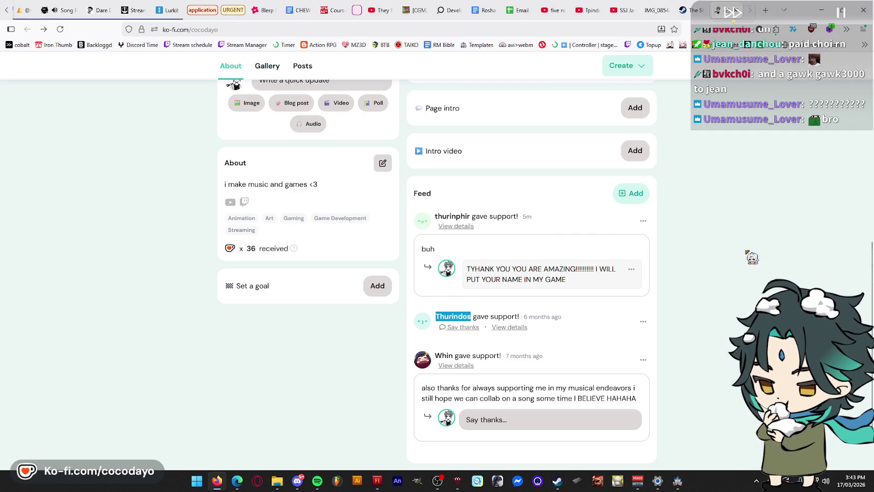
Step: Review the recent Ko-fi follow and support notifications, then close the Ko-fi page
{"action": "scroll", "coordinate": [752, 257], "scroll_direction": "down", "scroll_amount": 1}
{"action": "scroll", "coordinate": [749, 247], "scroll_direction": "up", "scroll_amount": 8}
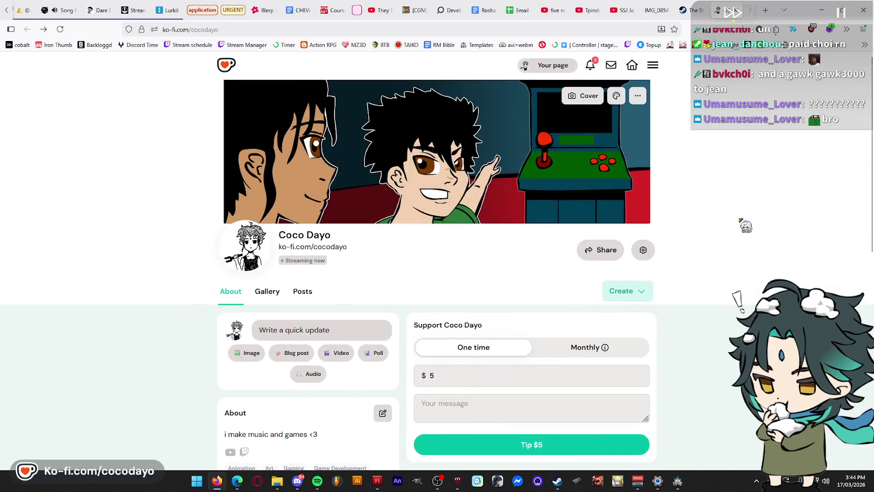
{"action": "left_click", "coordinate": [590, 66]}
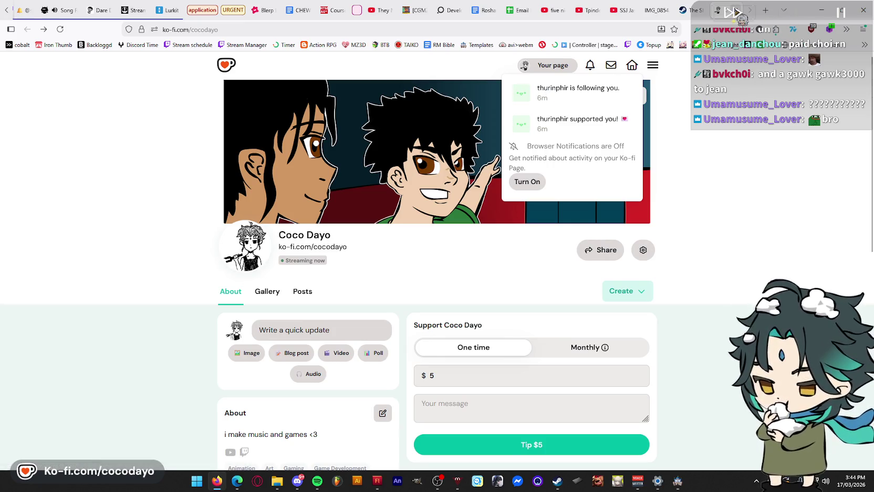
{"action": "left_click", "coordinate": [740, 10]}
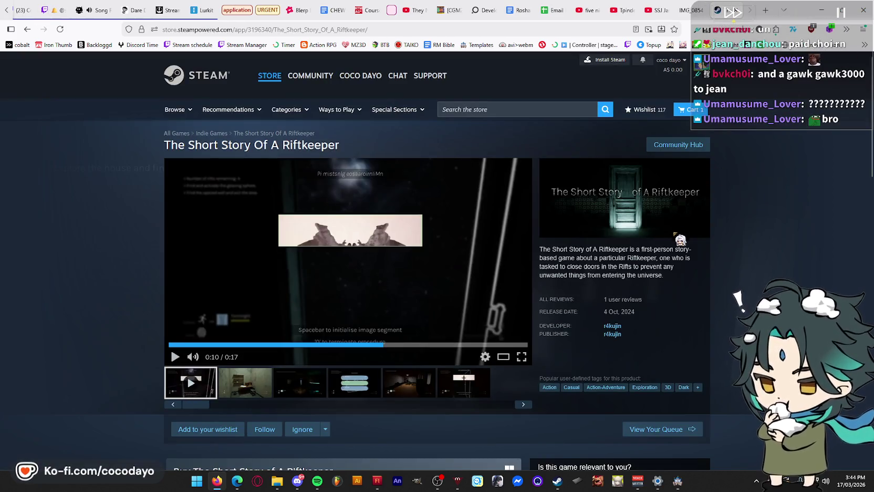
{"action": "mouse_move", "coordinate": [169, 344]}
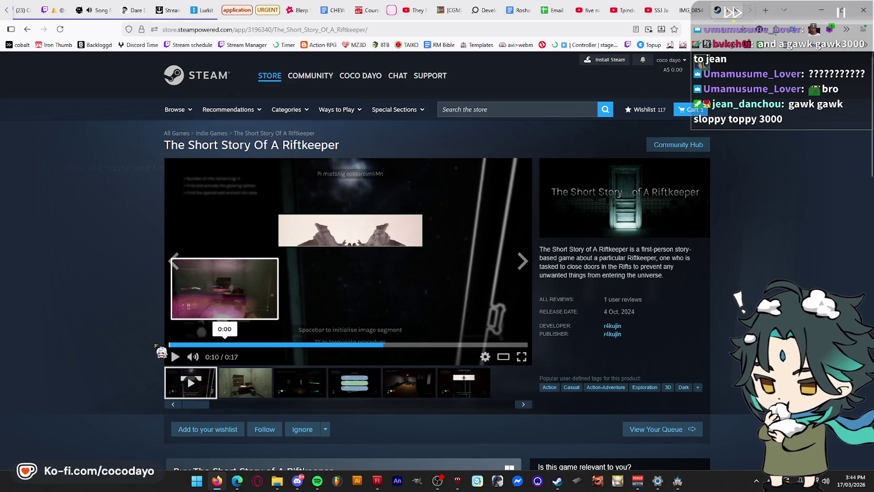
Step: Seek The Short Story Of A Riftkeeper trailer back to 0:00
{"action": "left_click", "coordinate": [158, 346]}
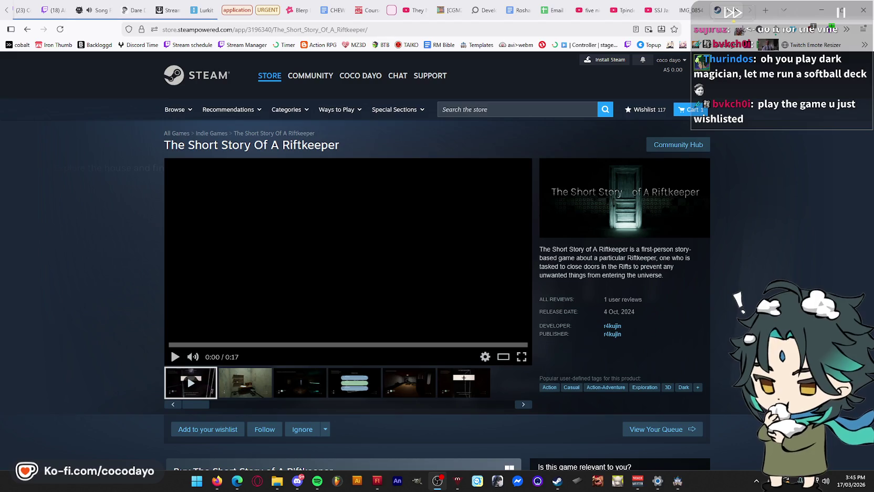
Step: Search Google for 'rikka yugioh' in a new tab and show image results
{"action": "left_click", "coordinate": [766, 10]}
{"action": "type", "text": "rikka yugioh"}
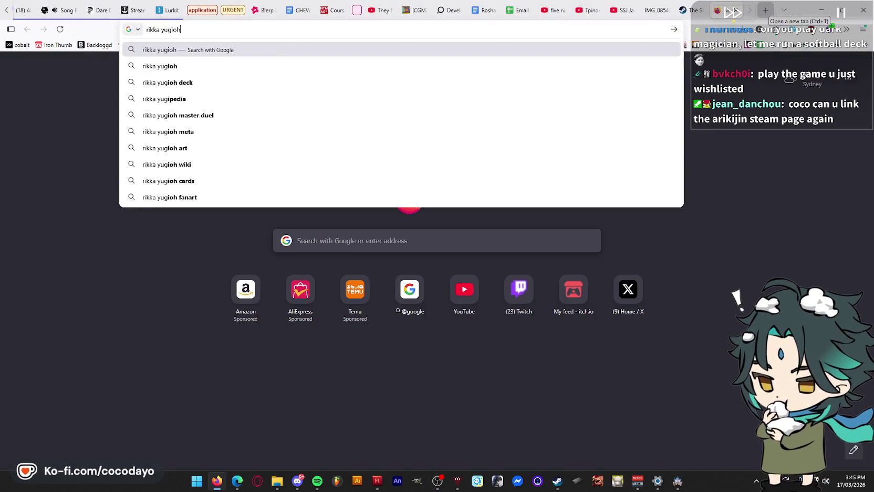
{"action": "key", "text": "Return"}
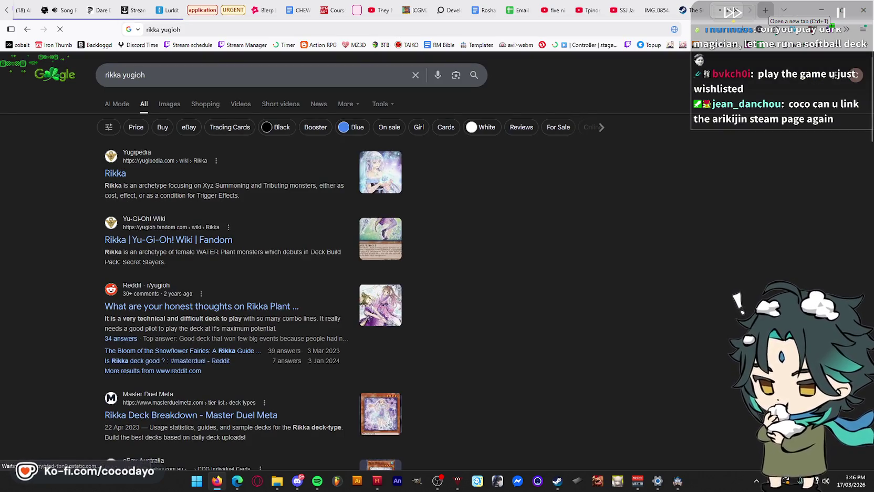
{"action": "left_click", "coordinate": [169, 108]}
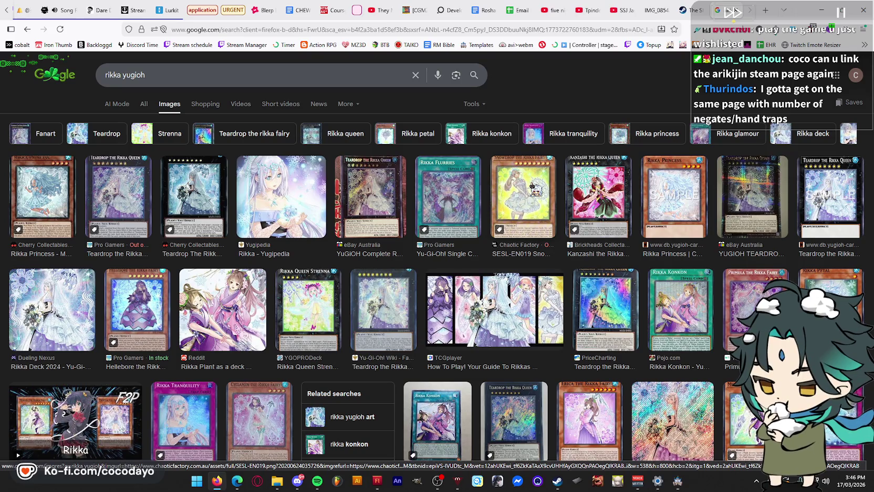
Step: Preview the Yugipedia Rikka artwork, Teardrop The Rikka Queen and Dueling Nexus Rikka Deck 2024 images
{"action": "left_click", "coordinate": [281, 197]}
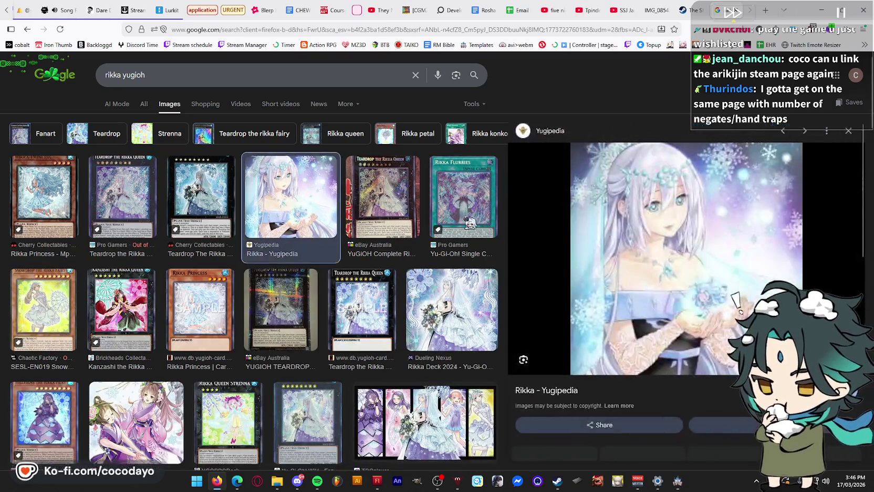
{"action": "scroll", "coordinate": [644, 318], "scroll_direction": "down", "scroll_amount": 2}
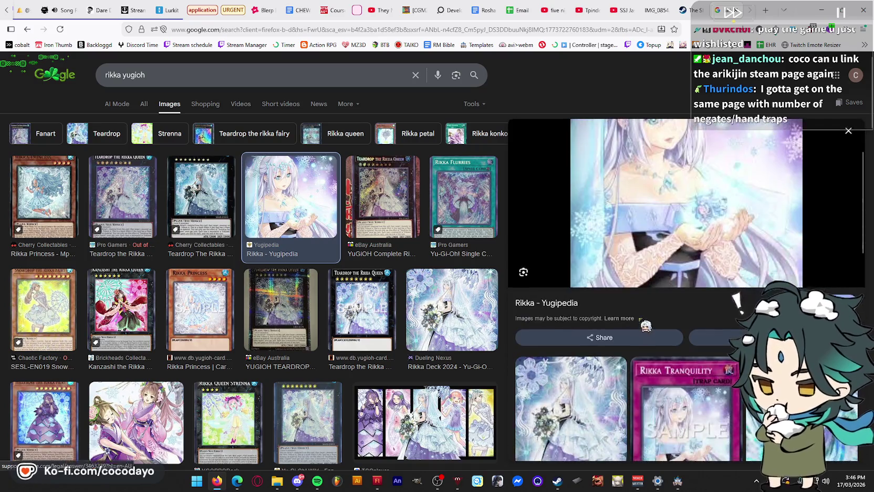
{"action": "scroll", "coordinate": [646, 315], "scroll_direction": "up", "scroll_amount": 2}
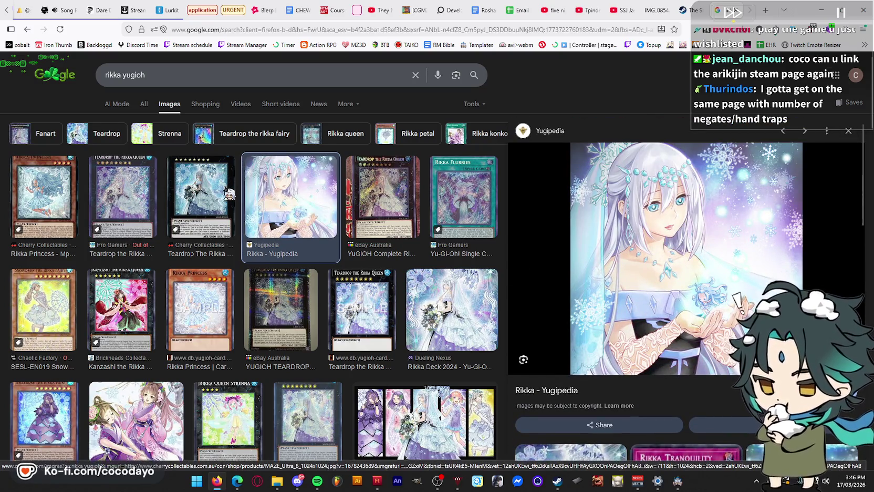
{"action": "left_click", "coordinate": [235, 190]}
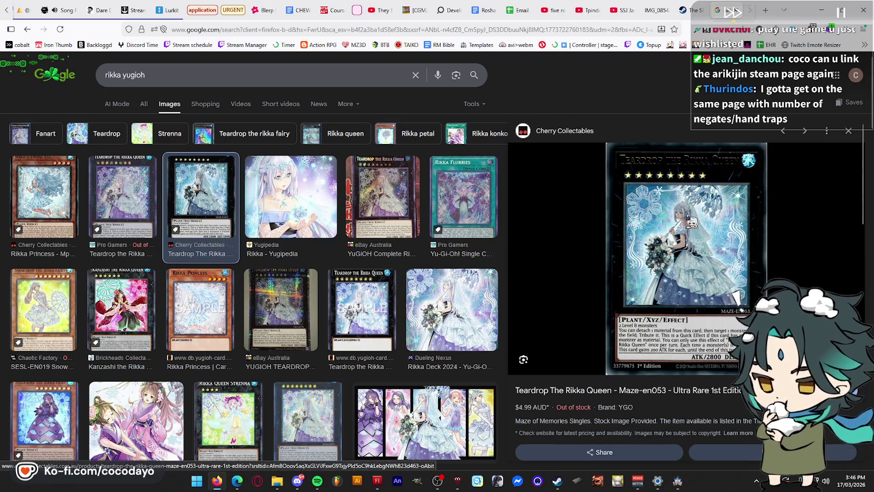
{"action": "scroll", "coordinate": [421, 289], "scroll_direction": "down", "scroll_amount": 2}
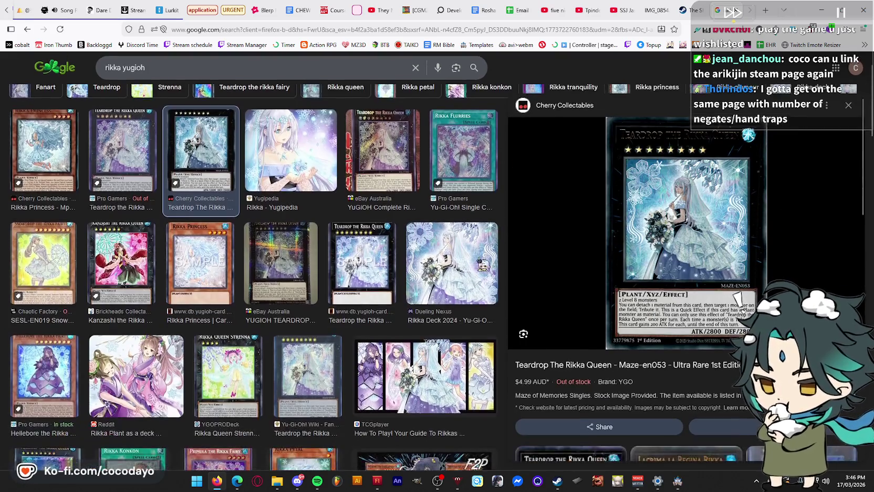
{"action": "left_click", "coordinate": [465, 274]}
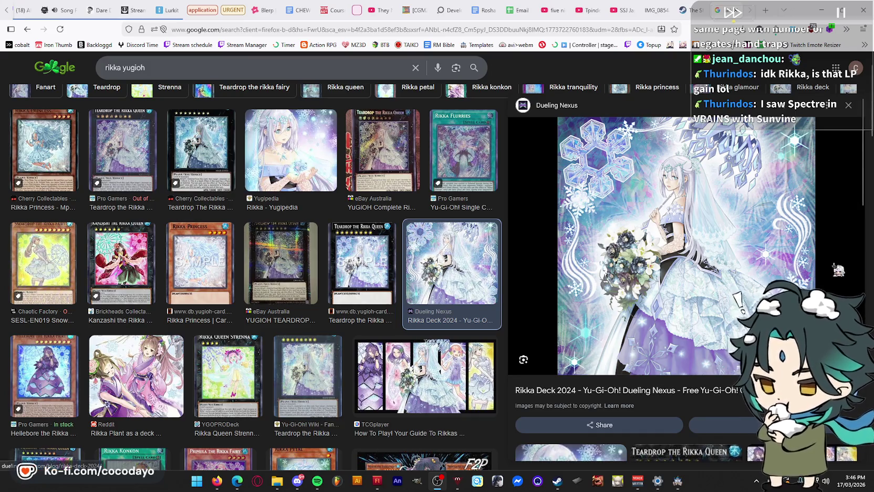
{"action": "scroll", "coordinate": [284, 226], "scroll_direction": "up", "scroll_amount": 2}
{"action": "scroll", "coordinate": [285, 226], "scroll_direction": "down", "scroll_amount": 5}
{"action": "scroll", "coordinate": [237, 210], "scroll_direction": "down", "scroll_amount": 10}
{"action": "scroll", "coordinate": [158, 157], "scroll_direction": "up", "scroll_amount": 10}
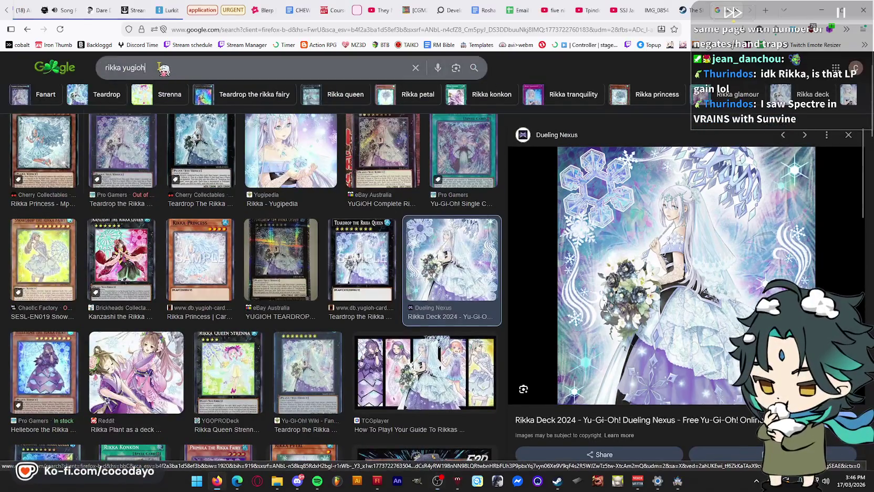
Step: Refine the query to 'rikka yugioh extra deck' and view the All web results
{"action": "left_click", "coordinate": [158, 69]}
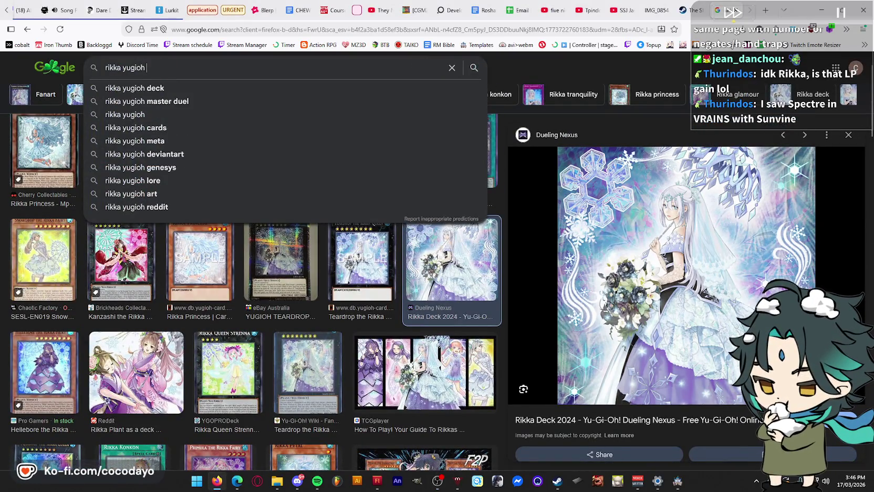
{"action": "type", "text": "extra"}
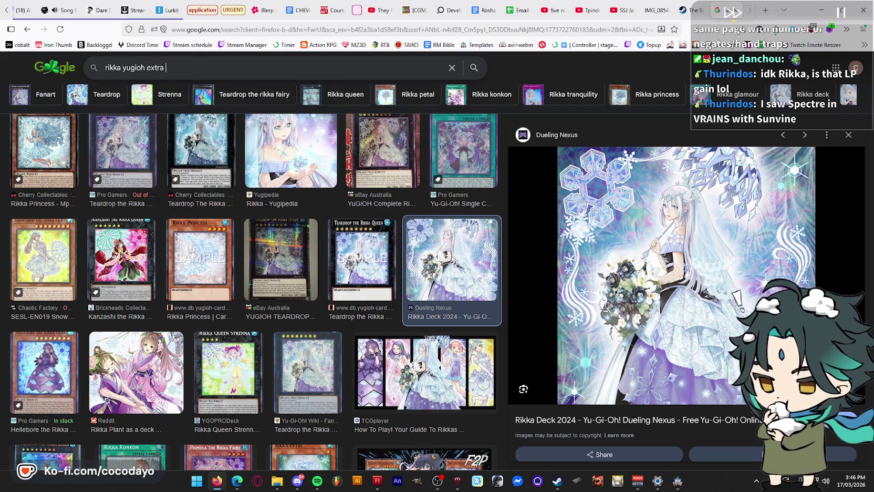
{"action": "type", "text": "k"}
{"action": "key", "text": "Return"}
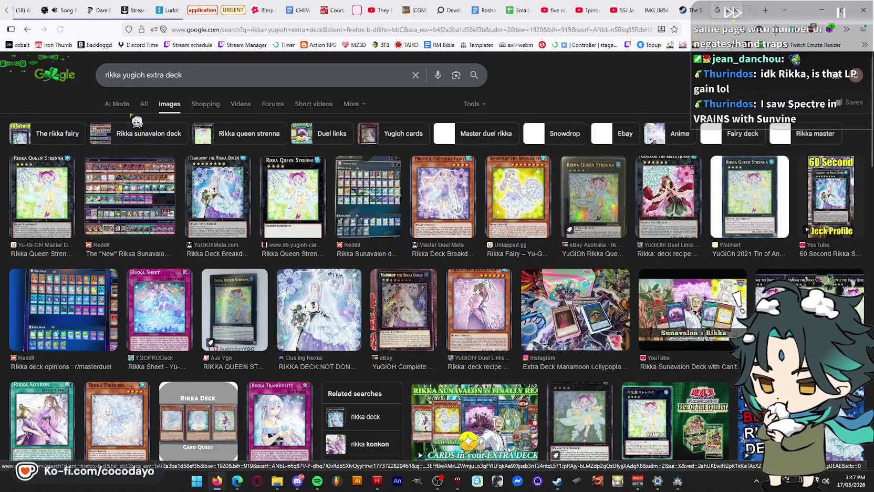
{"action": "left_click", "coordinate": [144, 104]}
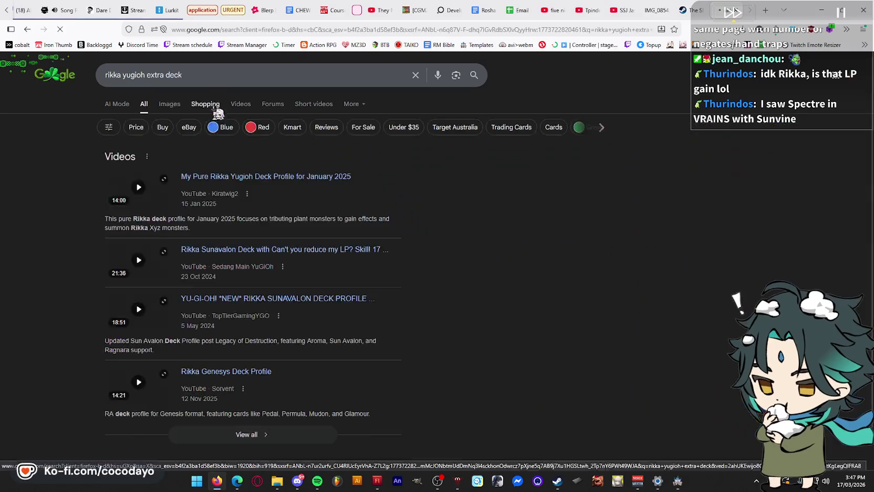
{"action": "scroll", "coordinate": [246, 251], "scroll_direction": "down", "scroll_amount": 3}
{"action": "scroll", "coordinate": [246, 251], "scroll_direction": "down", "scroll_amount": 1}
Step: Open Master Duel Meta's Rikka Deck Breakdown and scroll through its main and extra deck lists
{"action": "left_click", "coordinate": [194, 353]}
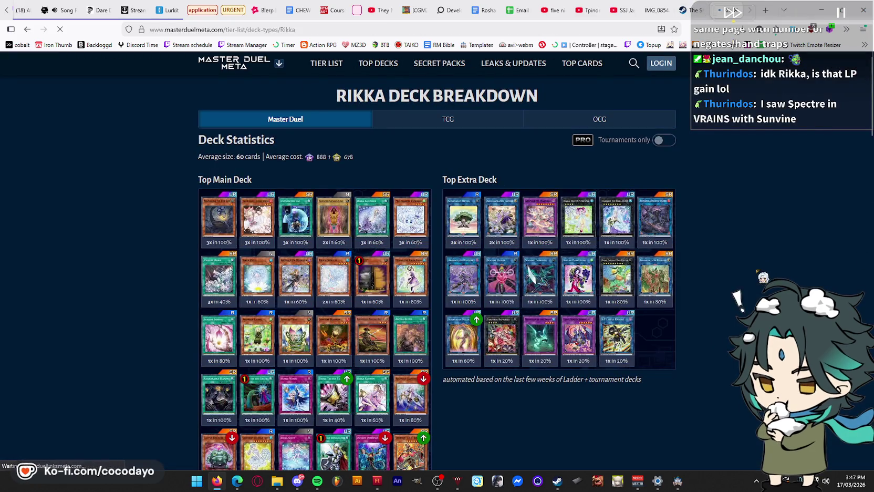
{"action": "mouse_move", "coordinate": [329, 214]}
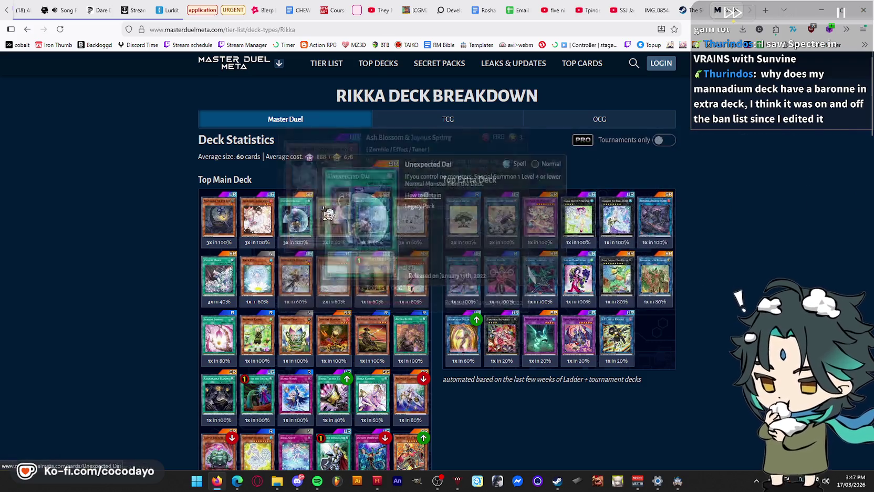
{"action": "scroll", "coordinate": [322, 213], "scroll_direction": "down", "scroll_amount": 2}
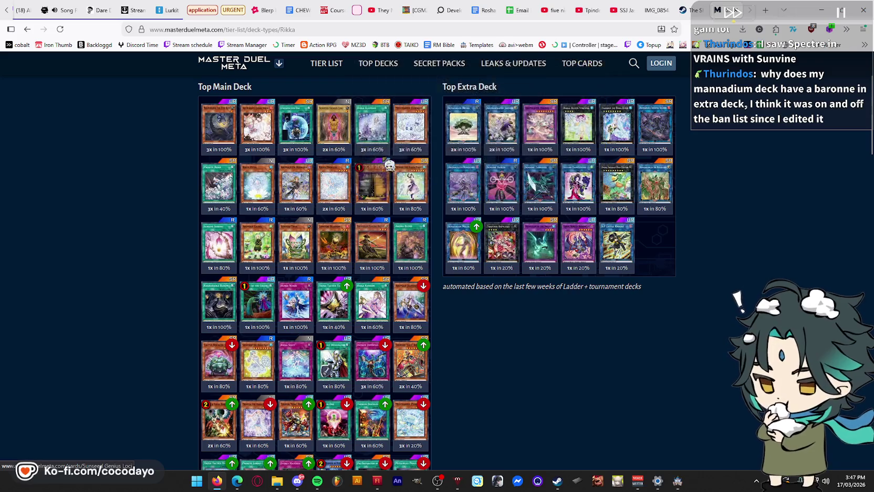
{"action": "scroll", "coordinate": [162, 250], "scroll_direction": "down", "scroll_amount": 1}
{"action": "scroll", "coordinate": [308, 217], "scroll_direction": "up", "scroll_amount": 3}
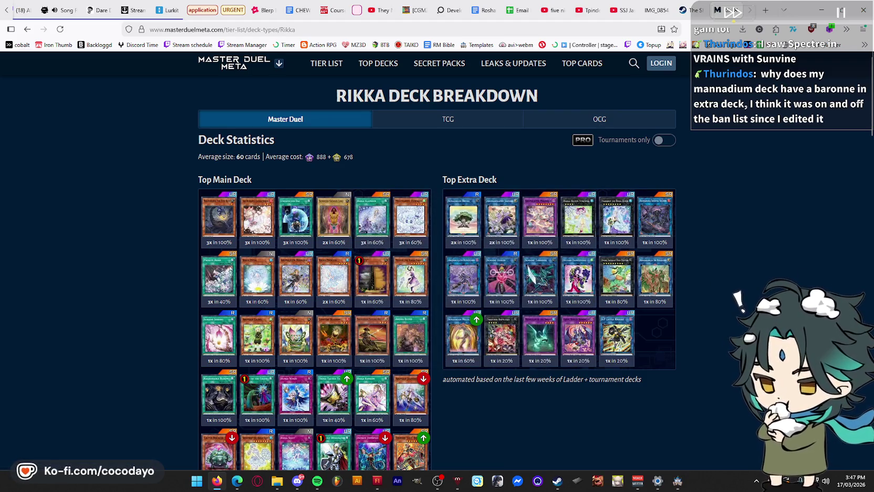
{"action": "scroll", "coordinate": [437, 263], "scroll_direction": "down", "scroll_amount": 1}
{"action": "scroll", "coordinate": [437, 262], "scroll_direction": "down", "scroll_amount": 1}
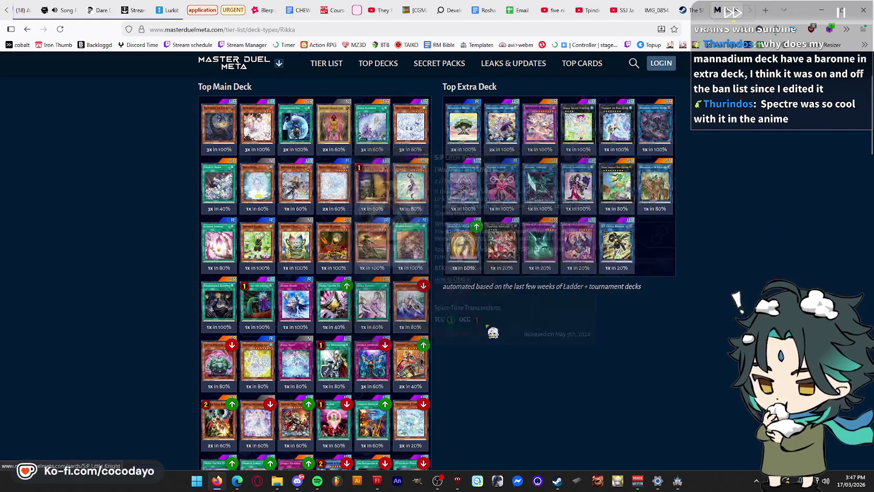
{"action": "scroll", "coordinate": [522, 332], "scroll_direction": "down", "scroll_amount": 4}
{"action": "scroll", "coordinate": [560, 293], "scroll_direction": "down", "scroll_amount": 5}
{"action": "scroll", "coordinate": [560, 291], "scroll_direction": "down", "scroll_amount": 5}
{"action": "scroll", "coordinate": [651, 284], "scroll_direction": "up", "scroll_amount": 12}
{"action": "scroll", "coordinate": [620, 315], "scroll_direction": "up", "scroll_amount": 4}
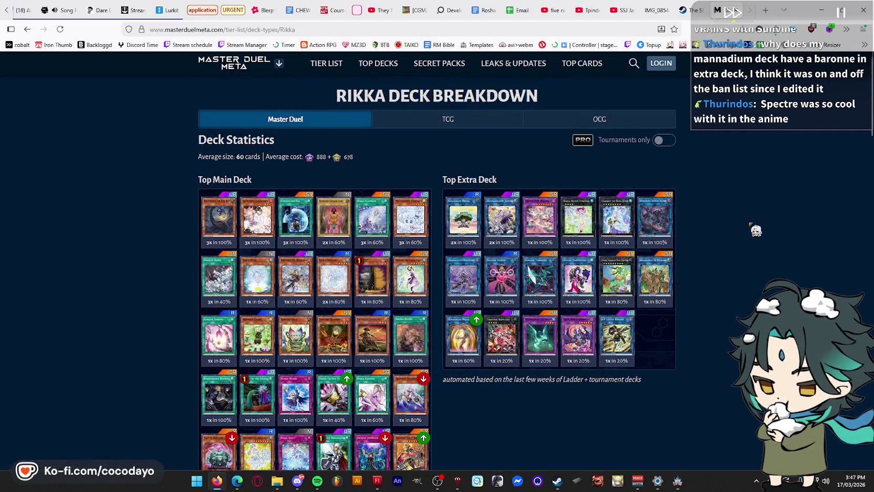
{"action": "scroll", "coordinate": [742, 233], "scroll_direction": "down", "scroll_amount": 2}
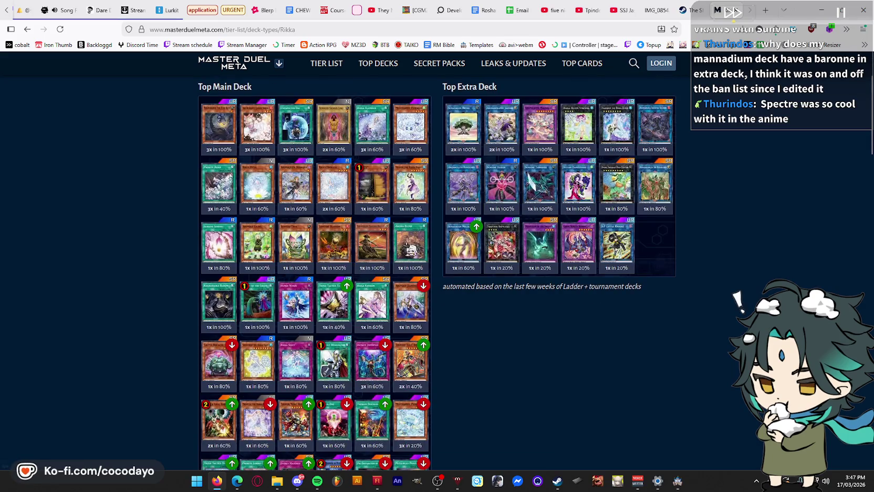
{"action": "scroll", "coordinate": [625, 236], "scroll_direction": "up", "scroll_amount": 2}
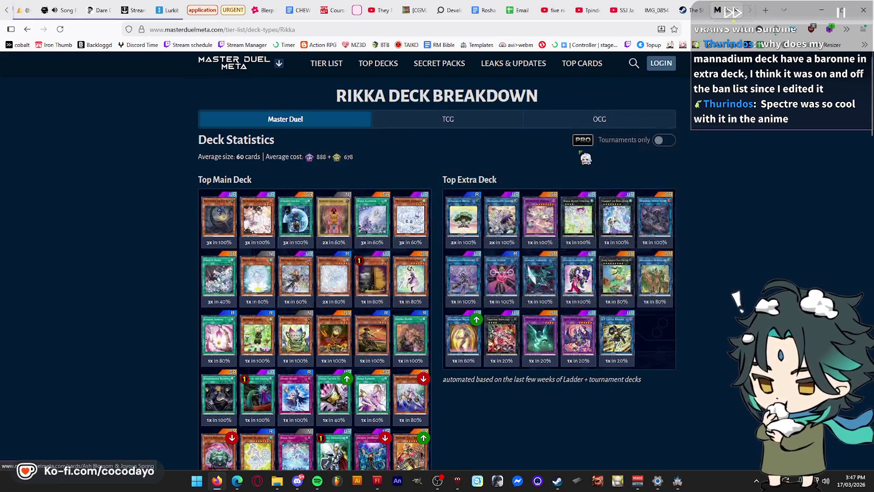
Step: Select the RIKKA DECK BREAKDOWN heading, close the page and minimise Firefox
{"action": "left_click_drag", "start_coordinate": [339, 95], "coordinate": [538, 97]}
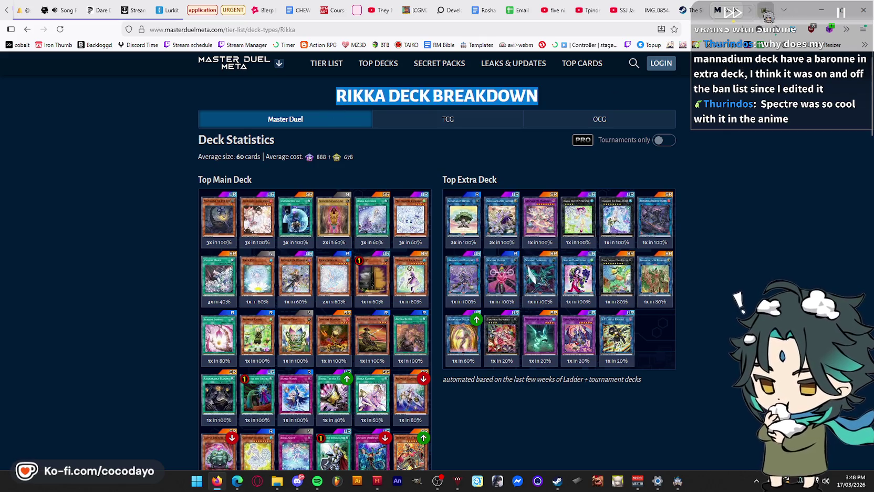
{"action": "left_click", "coordinate": [741, 10]}
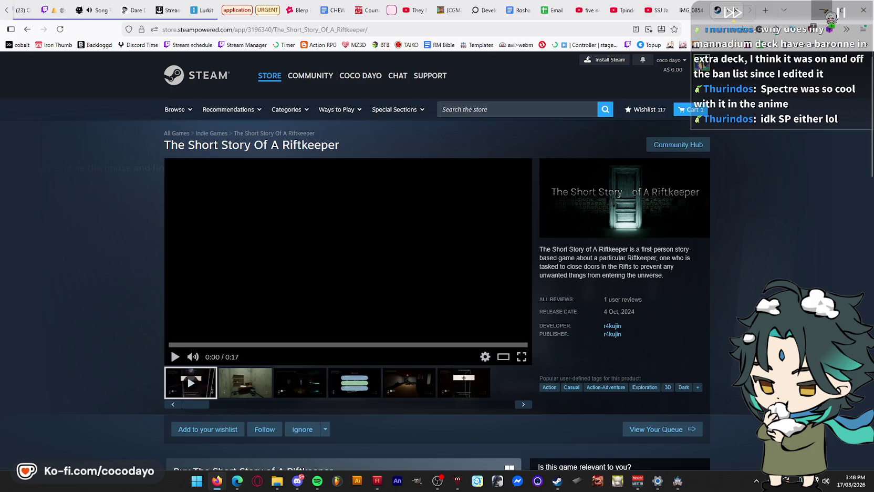
{"action": "left_click", "coordinate": [821, 9]}
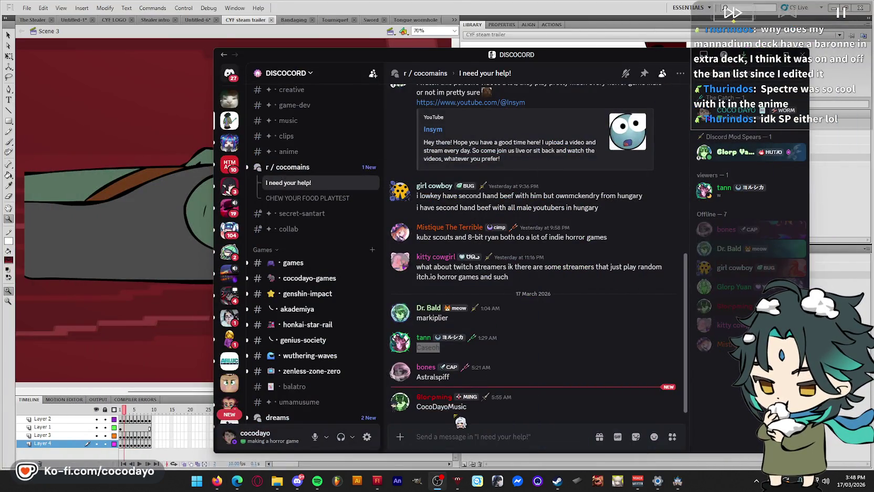
Step: Copy the name 'ownmckendry' from a Discord chat message and return to Firefox
{"action": "double_click", "coordinate": [418, 406]}
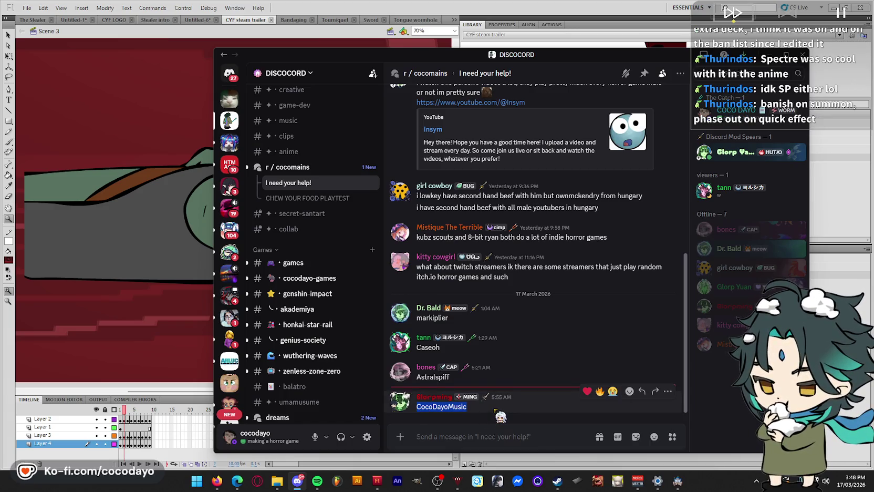
{"action": "scroll", "coordinate": [587, 340], "scroll_direction": "up", "scroll_amount": 3}
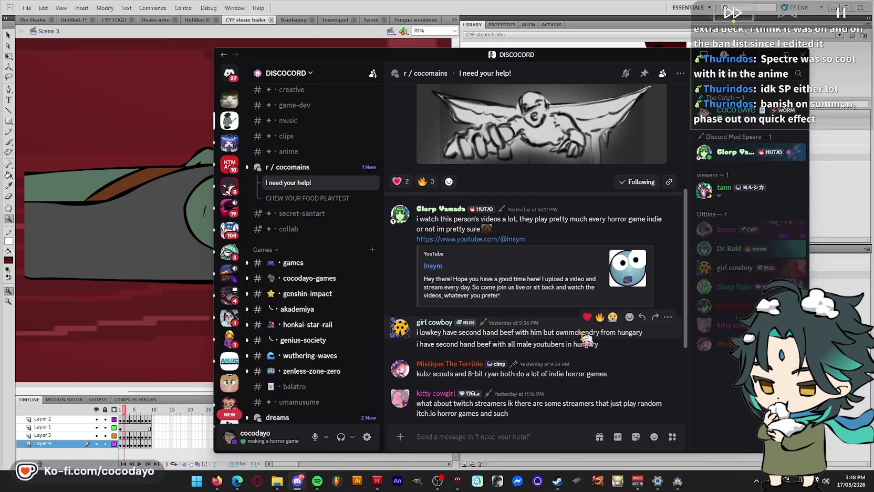
{"action": "scroll", "coordinate": [587, 340], "scroll_direction": "down", "scroll_amount": 3}
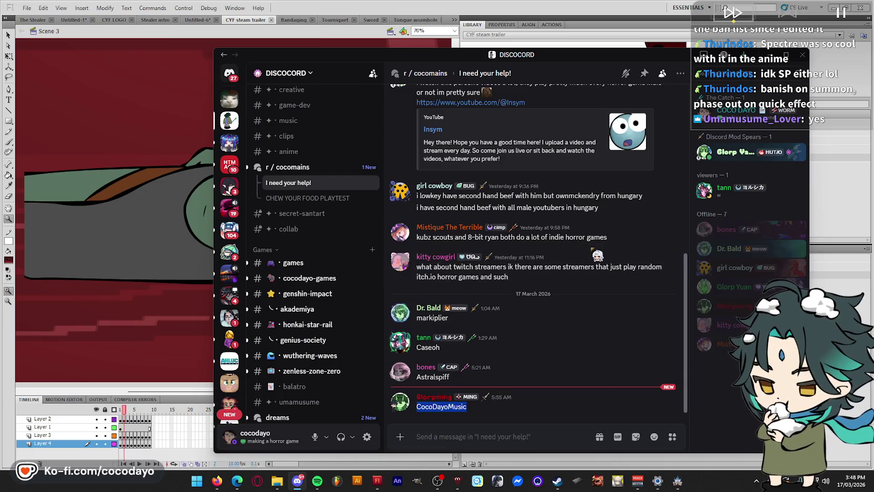
{"action": "scroll", "coordinate": [598, 256], "scroll_direction": "up", "scroll_amount": 2}
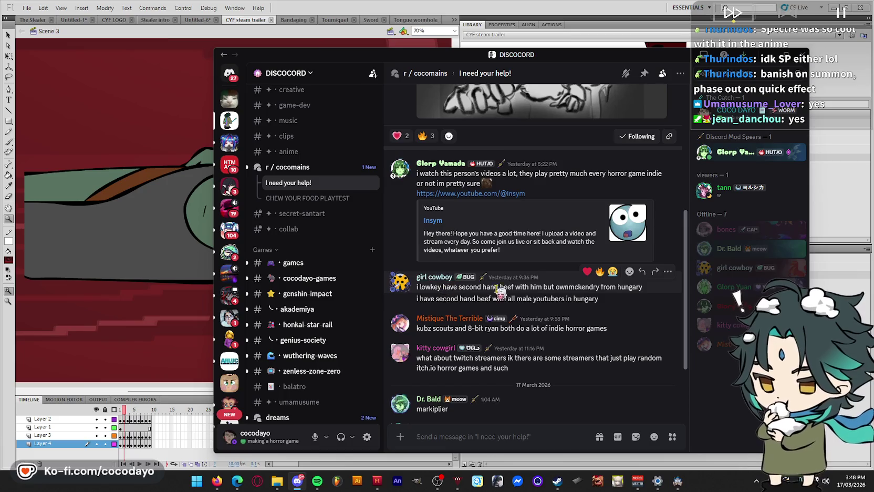
{"action": "double_click", "coordinate": [573, 288]}
{"action": "key", "text": "ctrl+c"}
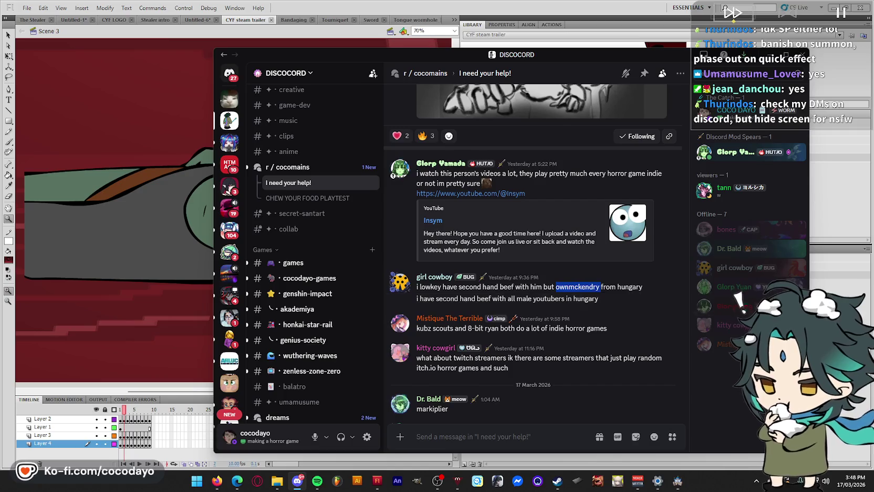
{"action": "left_click", "coordinate": [217, 480]}
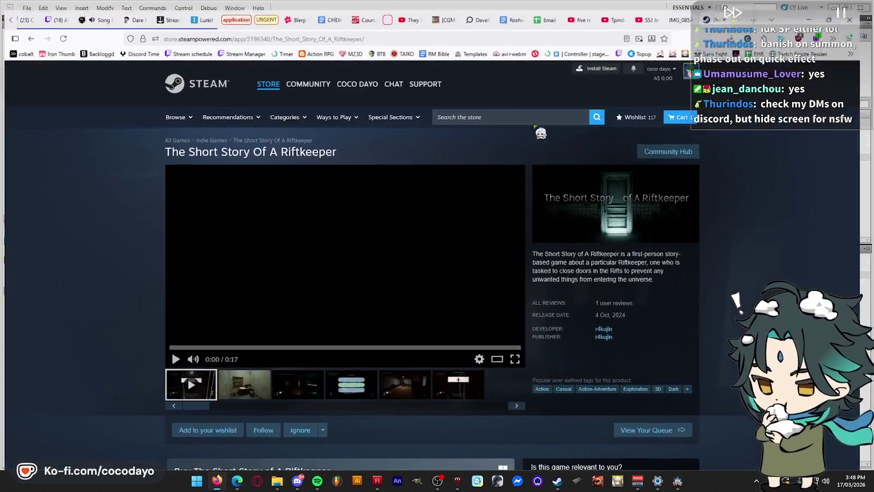
Step: Paste 'ownmckendry' into YouTube search, briefly rechecking Discord, to list the OwnMcKendry channel
{"action": "left_click", "coordinate": [654, 10]}
{"action": "left_click", "coordinate": [475, 66]}
{"action": "key", "text": "ctrl+v"}
{"action": "key", "text": "Return"}
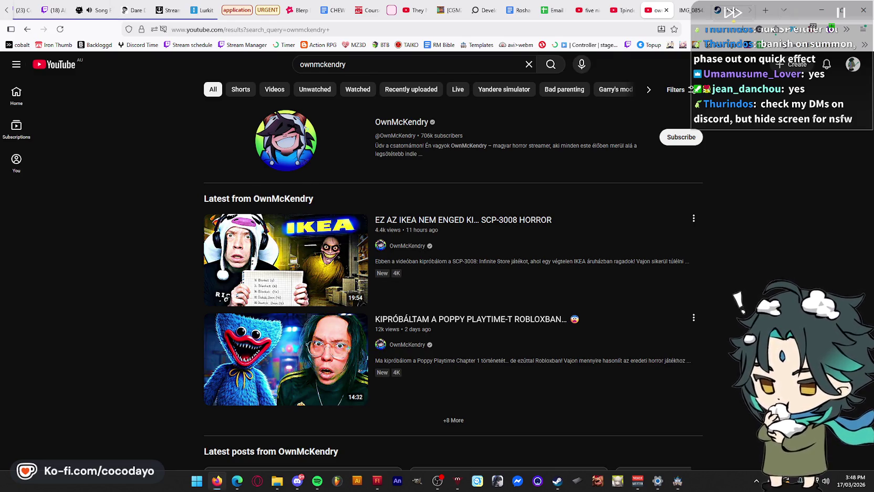
{"action": "key", "text": "alt+Tab"}
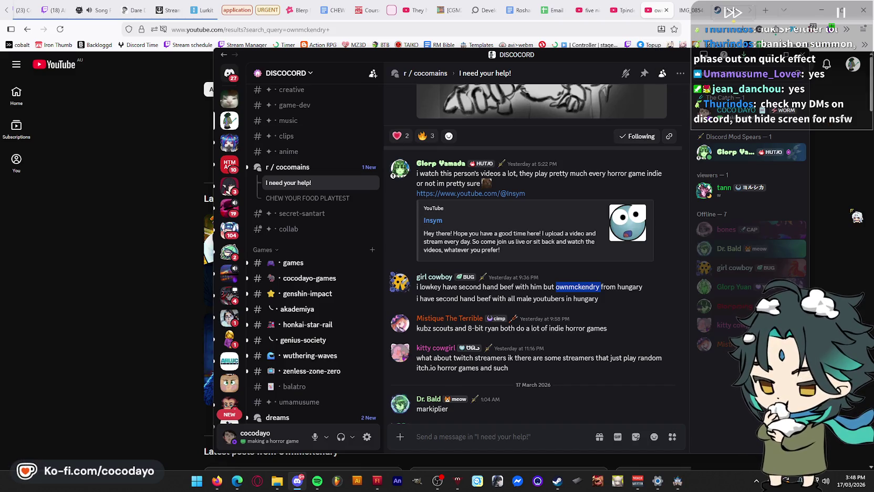
{"action": "key", "text": "alt+Tab"}
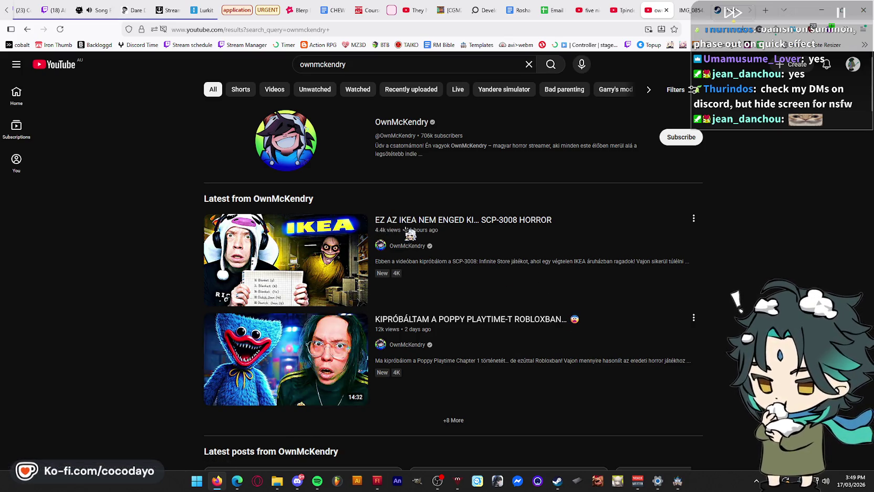
{"action": "mouse_move", "coordinate": [508, 233]}
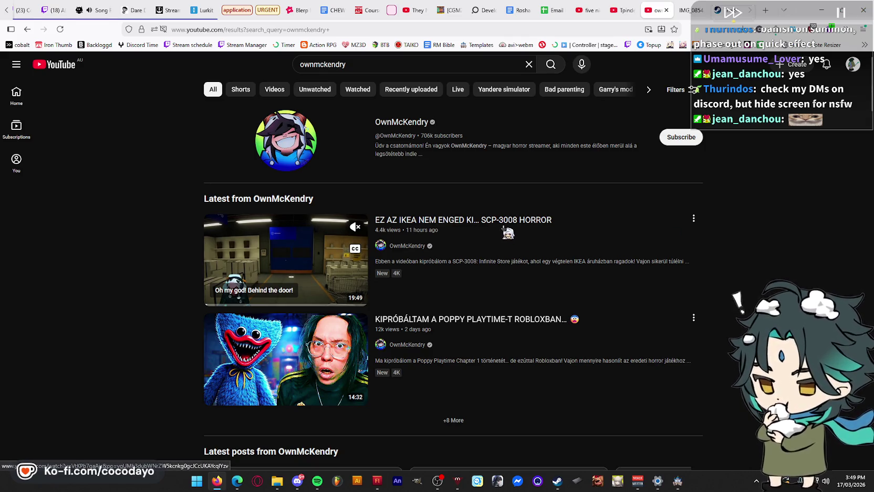
Step: Open the OwnMcKendry channel's full description, then switch to the Steam library
{"action": "left_click", "coordinate": [418, 122]}
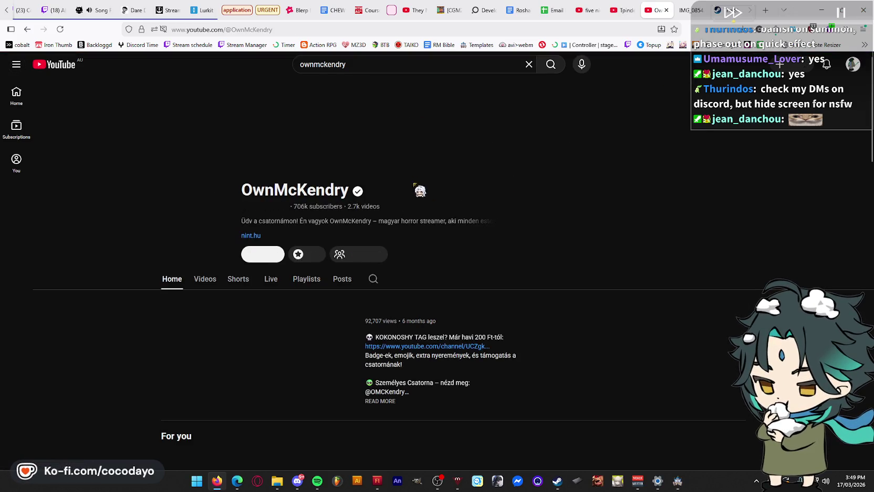
{"action": "left_click", "coordinate": [504, 221]}
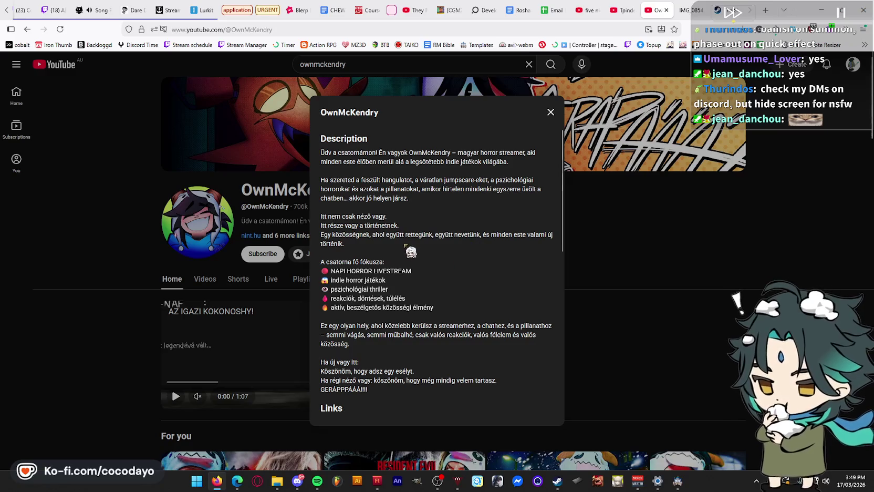
{"action": "scroll", "coordinate": [421, 263], "scroll_direction": "down", "scroll_amount": 4}
{"action": "scroll", "coordinate": [370, 289], "scroll_direction": "down", "scroll_amount": 3}
{"action": "scroll", "coordinate": [375, 260], "scroll_direction": "up", "scroll_amount": 7}
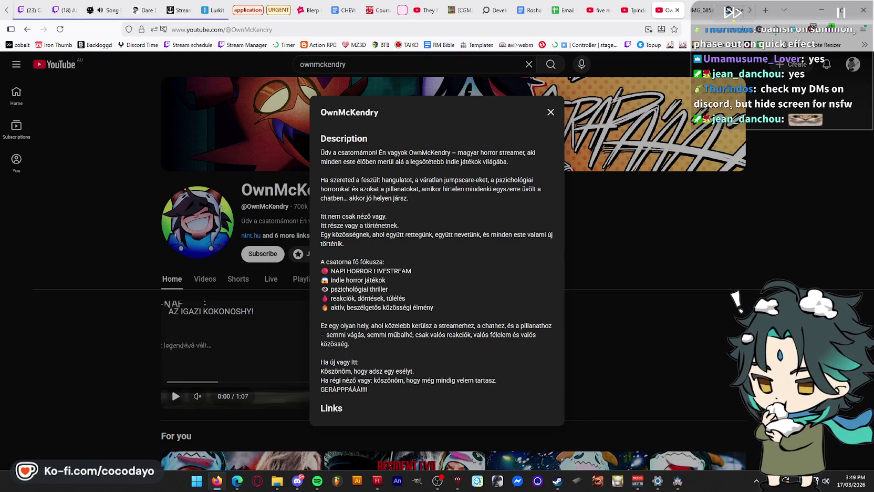
{"action": "left_click", "coordinate": [558, 481]}
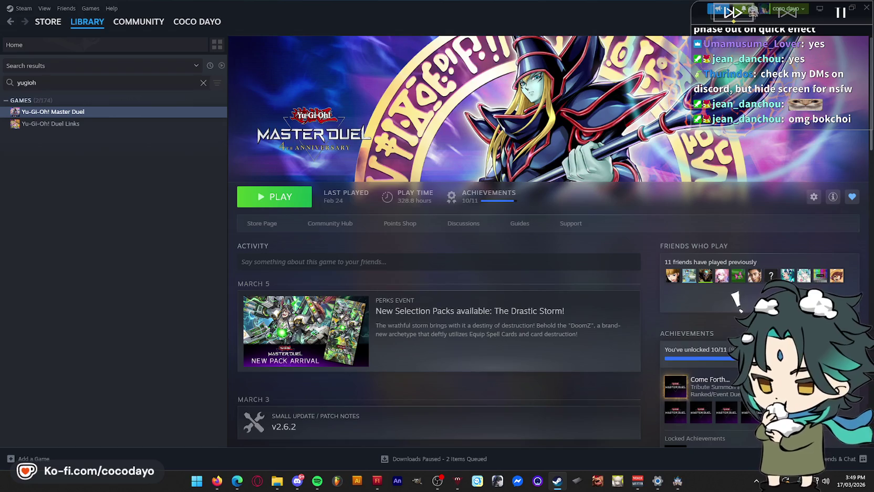
Step: Open the '1 New Gift' notification to show the unredeemed Ministry of Stoic gift
{"action": "left_click", "coordinate": [745, 9]}
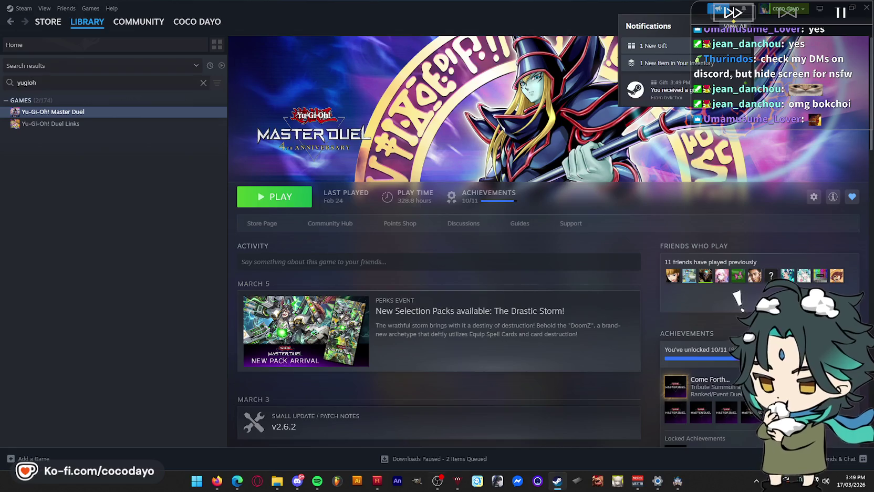
{"action": "left_click", "coordinate": [745, 8]}
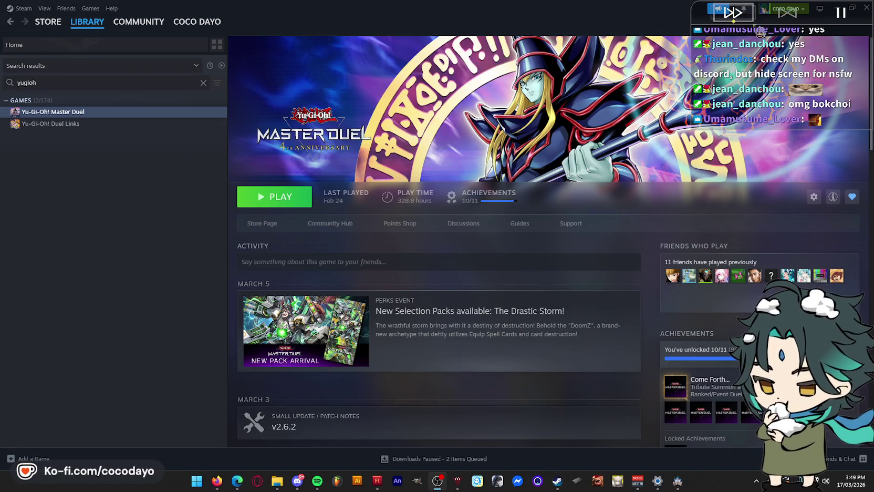
{"action": "left_click", "coordinate": [745, 9]}
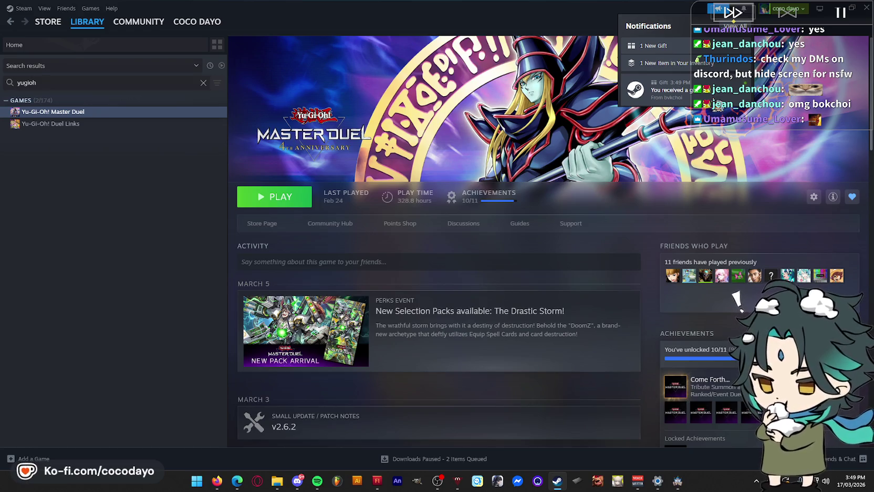
{"action": "left_click", "coordinate": [718, 101]}
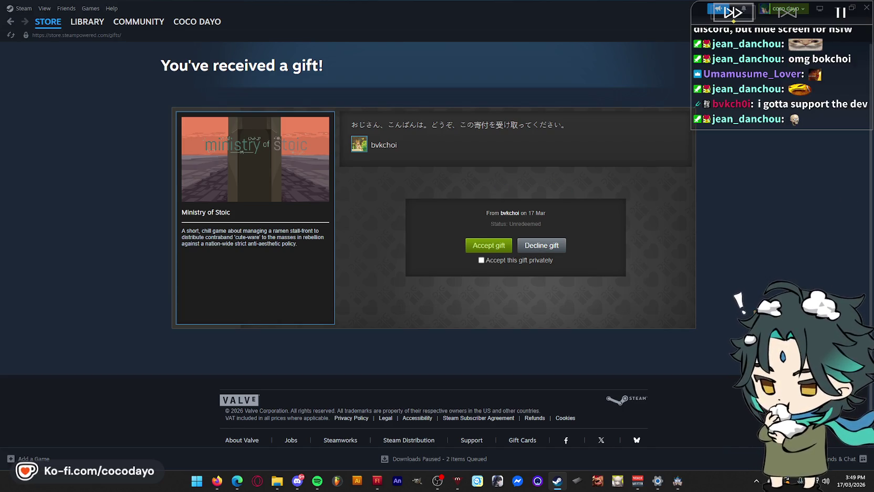
Step: Accept the Ministry of Stoic gift and the pending friend invite
{"action": "left_click", "coordinate": [489, 245]}
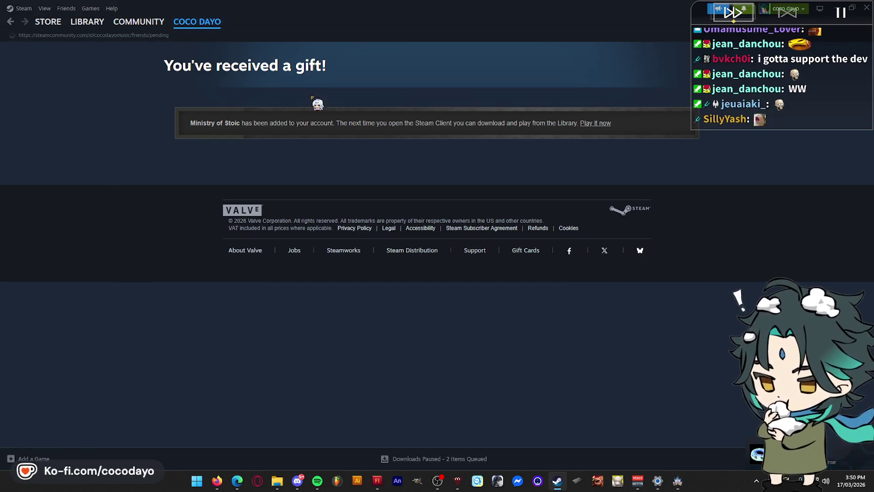
{"action": "left_click", "coordinate": [197, 21]}
{"action": "left_click", "coordinate": [578, 155]}
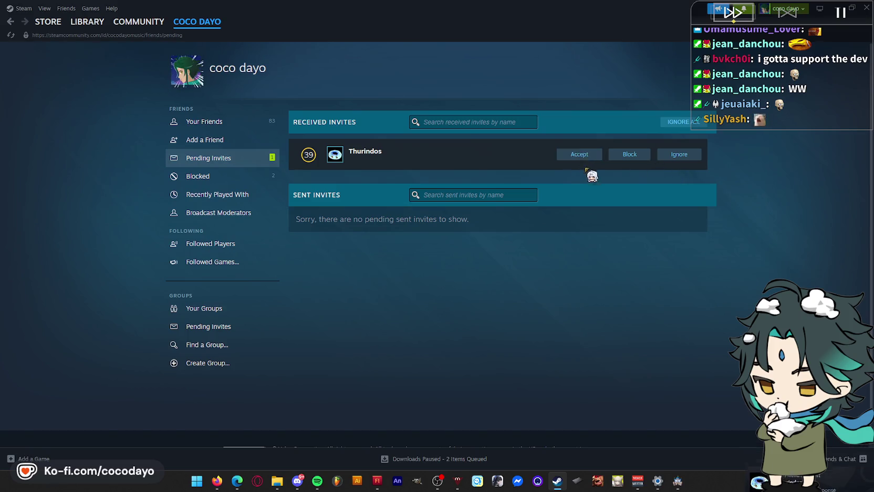
{"action": "left_click", "coordinate": [746, 11]}
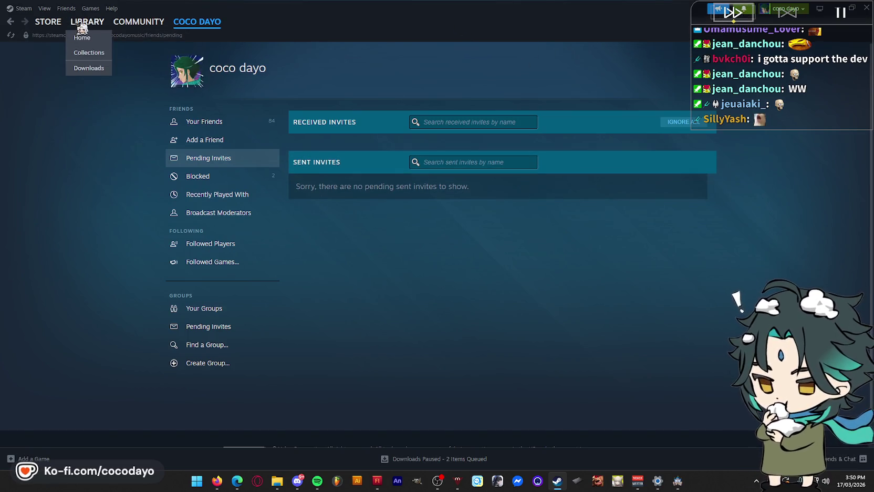
Step: Search the library home for 'minis' and open Ministry of Stoic's page
{"action": "left_click", "coordinate": [90, 33]}
{"action": "left_click", "coordinate": [204, 82]}
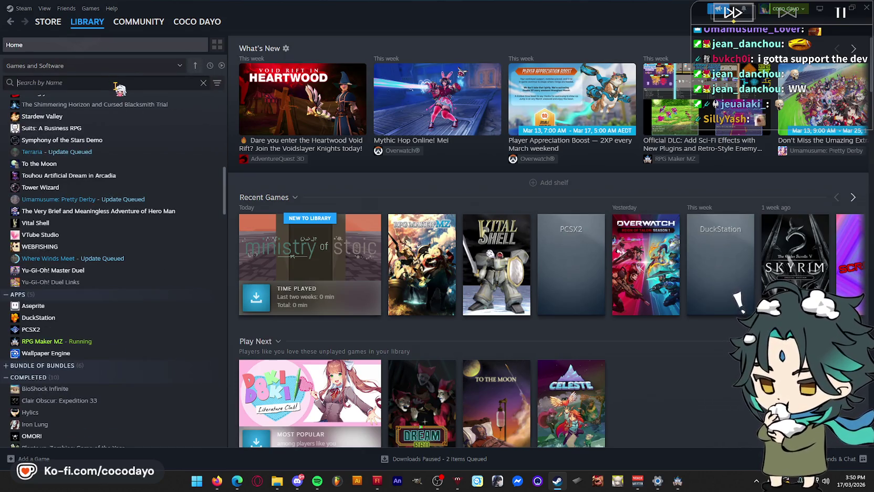
{"action": "type", "text": "minis"}
{"action": "left_click", "coordinate": [98, 111]}
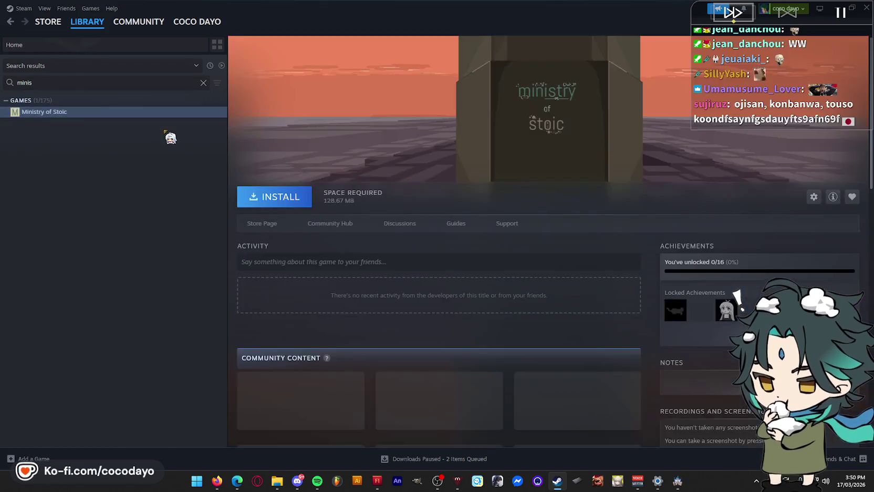
Step: Install Ministry of Stoic to X Drive (X:) and open the Notifications page
{"action": "left_click", "coordinate": [283, 197]}
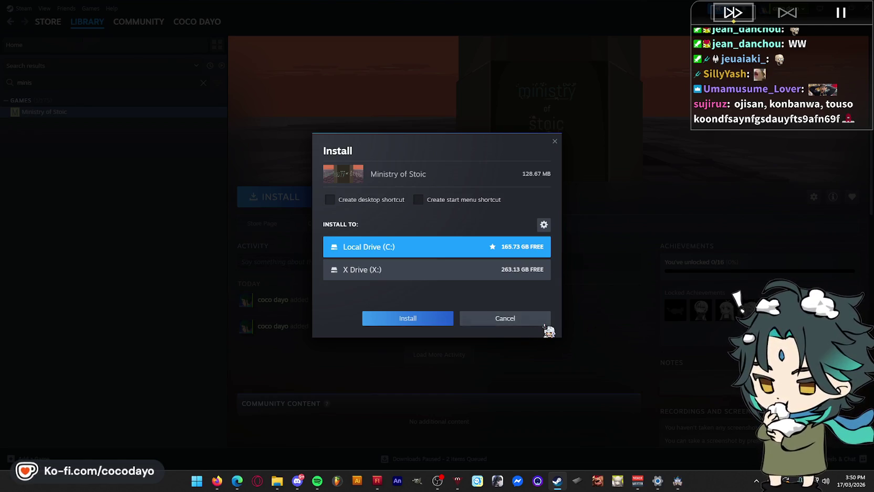
{"action": "left_click", "coordinate": [472, 275]}
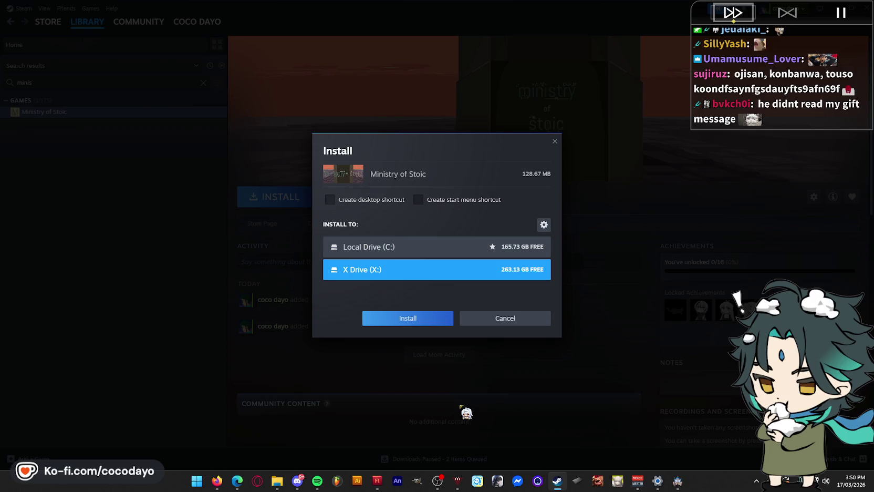
{"action": "left_click", "coordinate": [398, 319]}
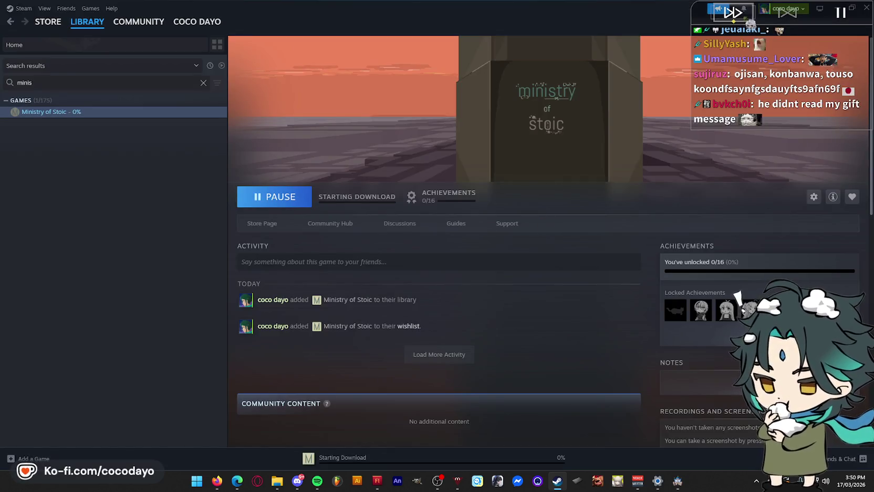
{"action": "left_click", "coordinate": [739, 22]}
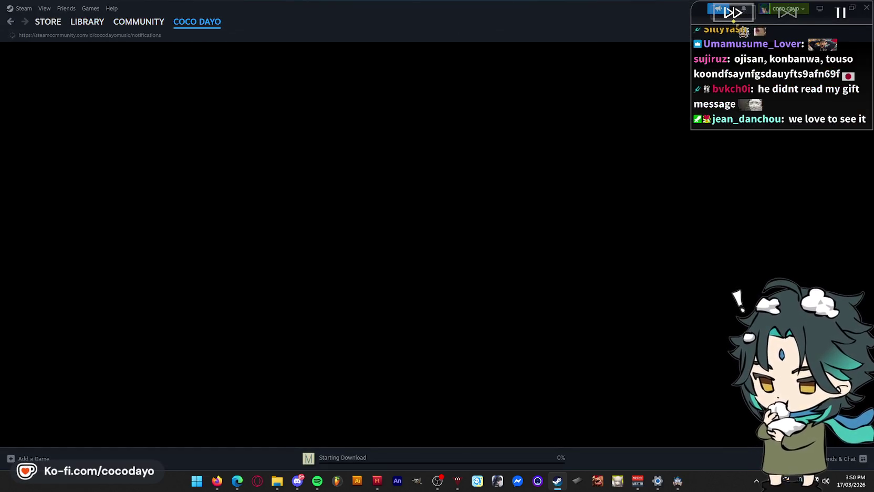